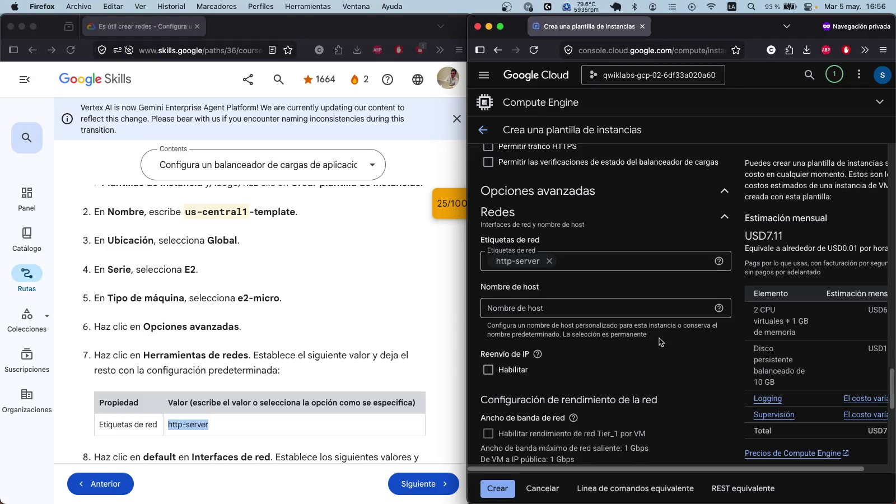
{"action": "scroll", "coordinate": [216, 400], "scroll_direction": "down", "scroll_amount": 2}
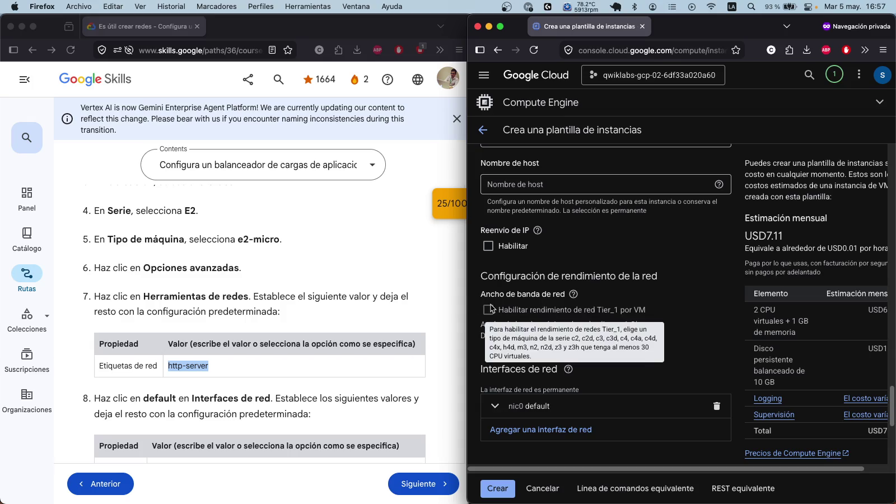
Step: Scroll to Interfaces de red and open the nic0 default interface (network default) for editing
{"action": "scroll", "coordinate": [576, 260], "scroll_direction": "up", "scroll_amount": 1}
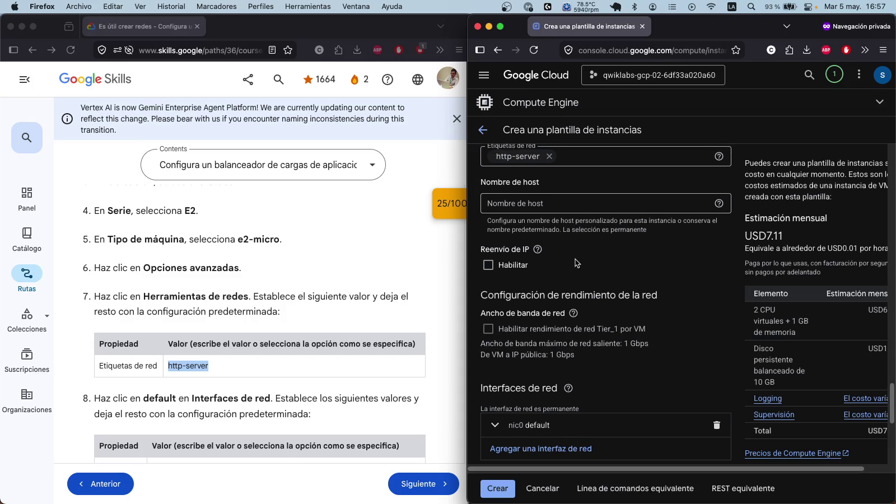
{"action": "scroll", "coordinate": [560, 285], "scroll_direction": "down", "scroll_amount": 1}
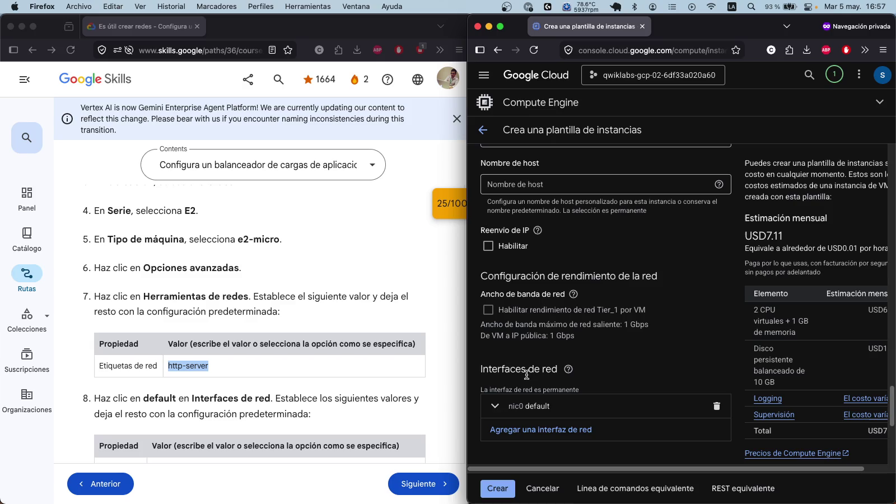
{"action": "scroll", "coordinate": [543, 386], "scroll_direction": "down", "scroll_amount": 2}
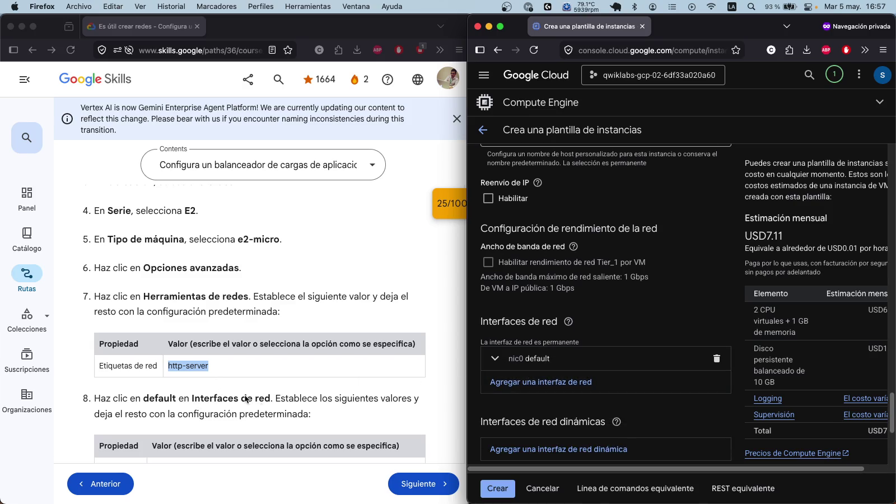
{"action": "scroll", "coordinate": [336, 395], "scroll_direction": "down", "scroll_amount": 3}
{"action": "scroll", "coordinate": [330, 371], "scroll_direction": "down", "scroll_amount": 1}
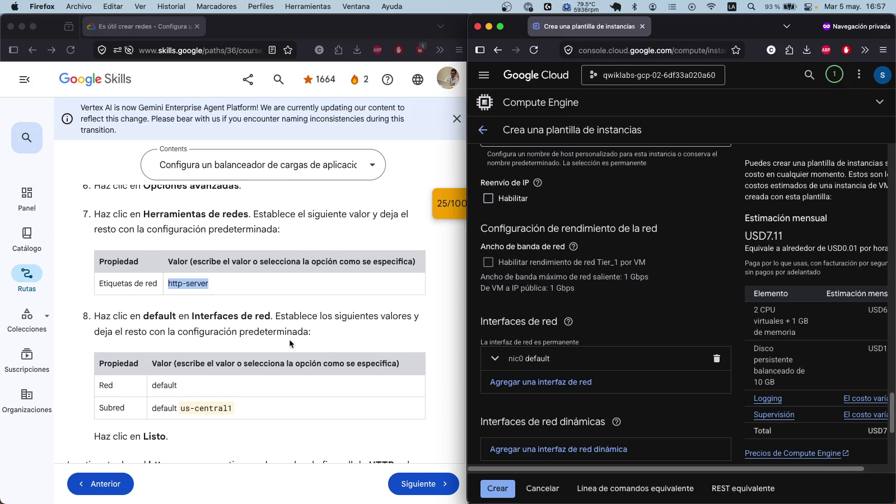
{"action": "scroll", "coordinate": [264, 358], "scroll_direction": "down", "scroll_amount": 1}
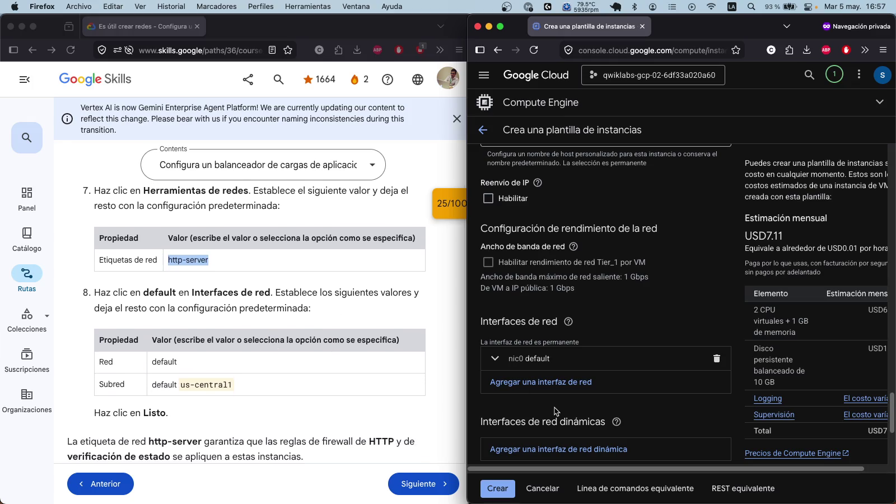
{"action": "left_click", "coordinate": [501, 365]}
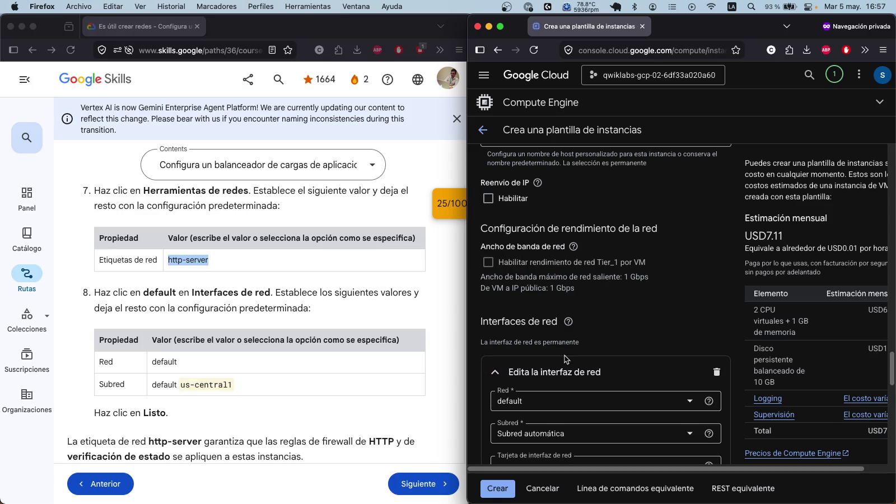
Step: Set the nic0 subnet to default (us-central1, 10.128.0.0/20) and confirm with Listo
{"action": "scroll", "coordinate": [565, 356], "scroll_direction": "down", "scroll_amount": 1}
{"action": "left_click", "coordinate": [559, 358]}
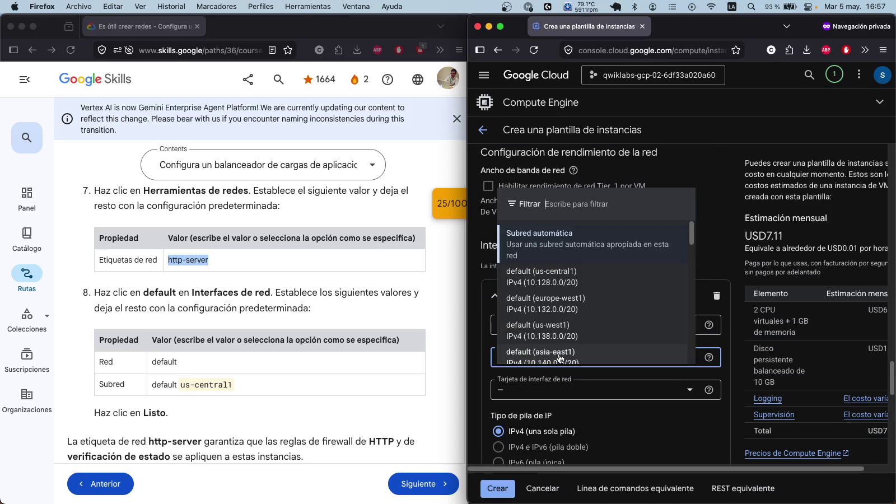
{"action": "left_click", "coordinate": [559, 285]}
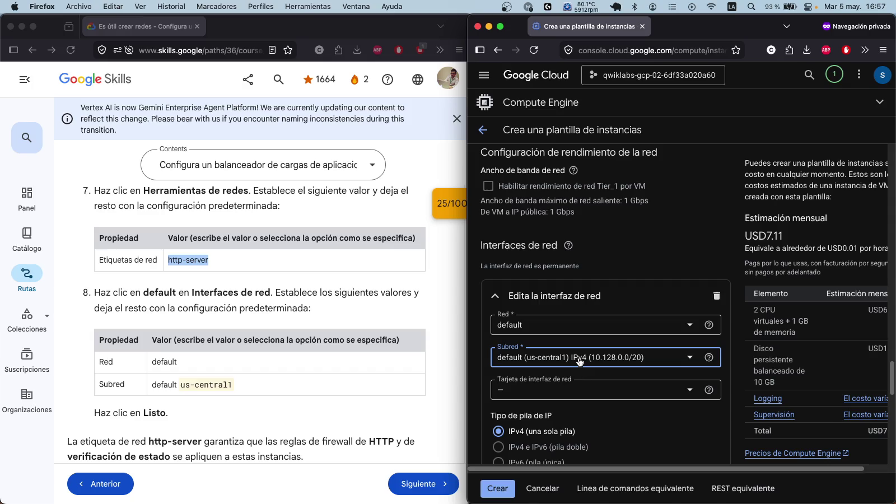
{"action": "scroll", "coordinate": [594, 375], "scroll_direction": "down", "scroll_amount": 5}
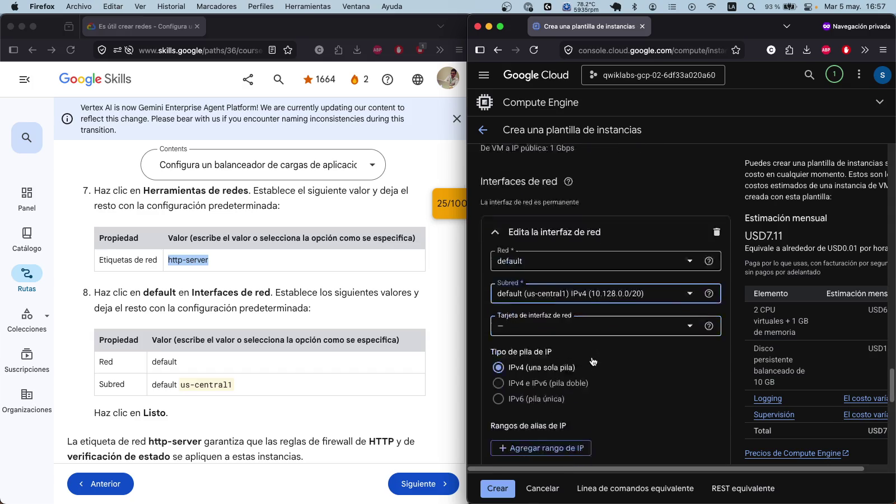
{"action": "scroll", "coordinate": [625, 398], "scroll_direction": "down", "scroll_amount": 5}
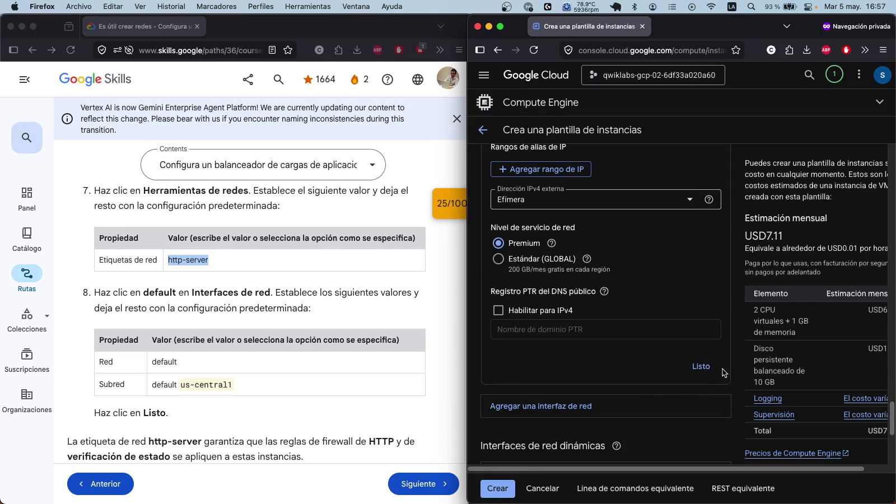
{"action": "left_click", "coordinate": [702, 367]}
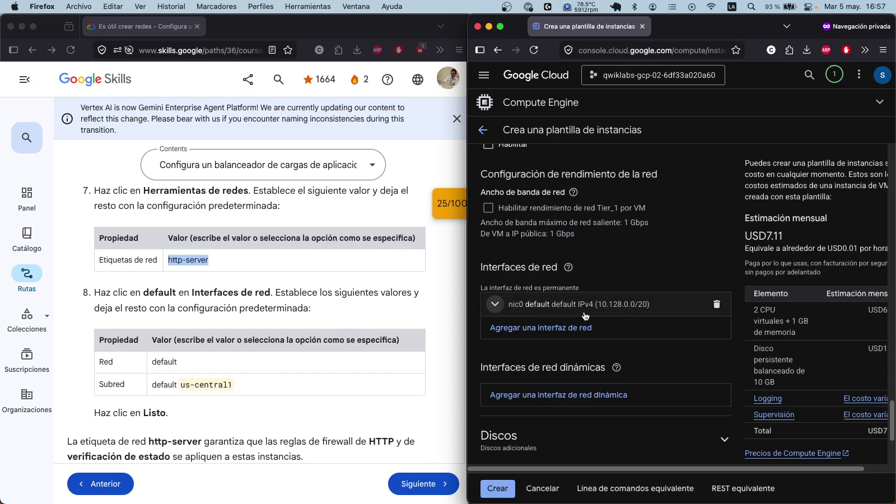
{"action": "scroll", "coordinate": [205, 274], "scroll_direction": "down", "scroll_amount": 3}
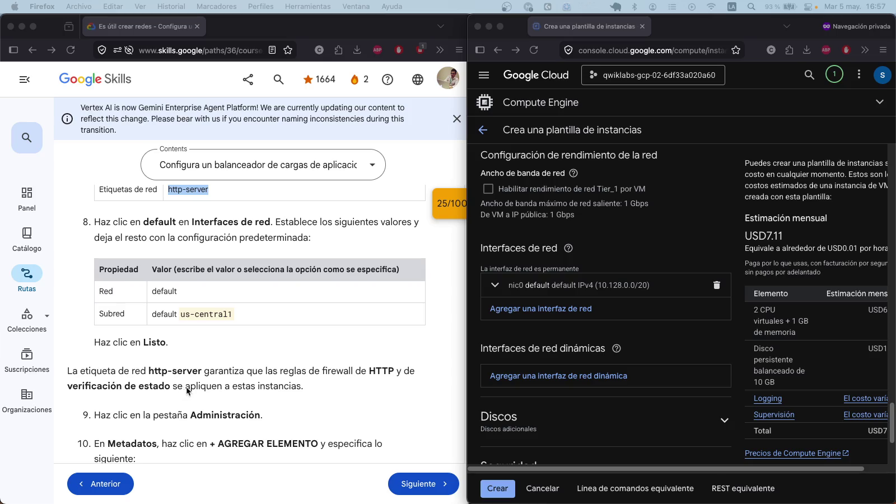
{"action": "scroll", "coordinate": [187, 392], "scroll_direction": "down", "scroll_amount": 1}
{"action": "scroll", "coordinate": [537, 339], "scroll_direction": "down", "scroll_amount": 1}
{"action": "scroll", "coordinate": [535, 339], "scroll_direction": "down", "scroll_amount": 5}
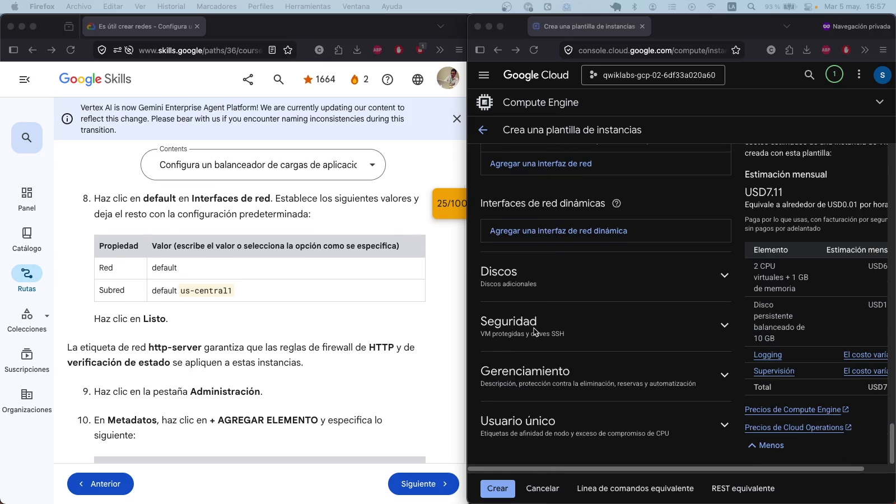
{"action": "scroll", "coordinate": [535, 331], "scroll_direction": "up", "scroll_amount": 10}
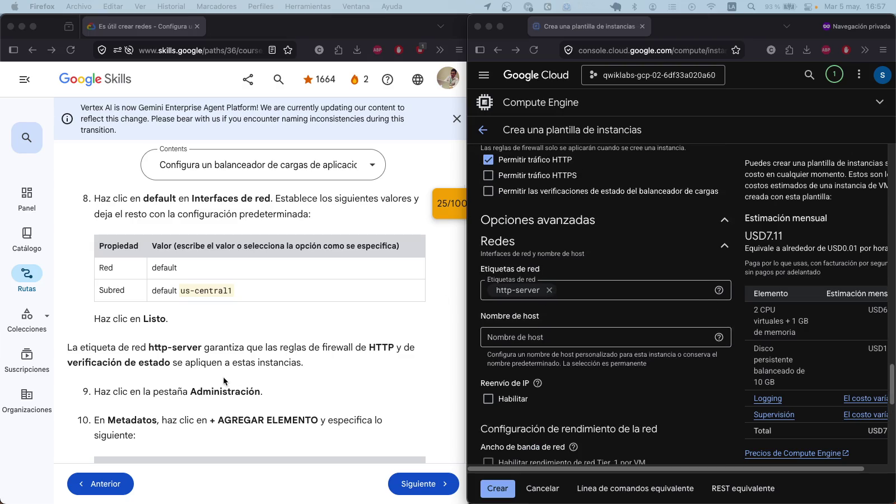
{"action": "scroll", "coordinate": [223, 376], "scroll_direction": "down", "scroll_amount": 4}
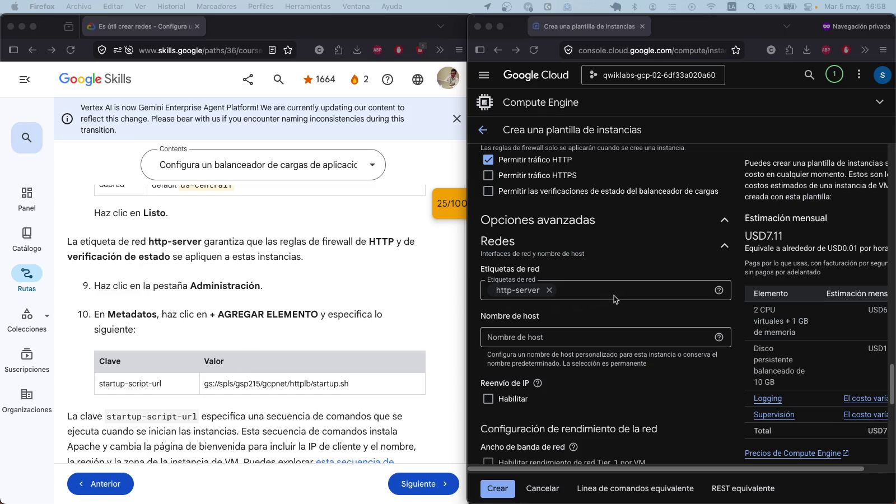
Step: Collapse the Redes section, then expand and collapse Gerenciamiento again
{"action": "left_click", "coordinate": [726, 247]}
{"action": "scroll", "coordinate": [599, 297], "scroll_direction": "down", "scroll_amount": 1}
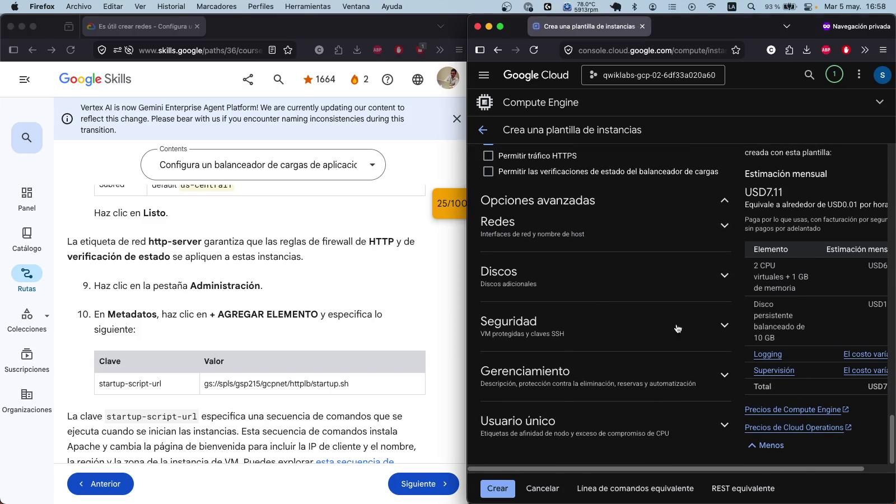
{"action": "left_click", "coordinate": [724, 374]}
{"action": "scroll", "coordinate": [723, 359], "scroll_direction": "down", "scroll_amount": 3}
{"action": "scroll", "coordinate": [721, 281], "scroll_direction": "down", "scroll_amount": 2}
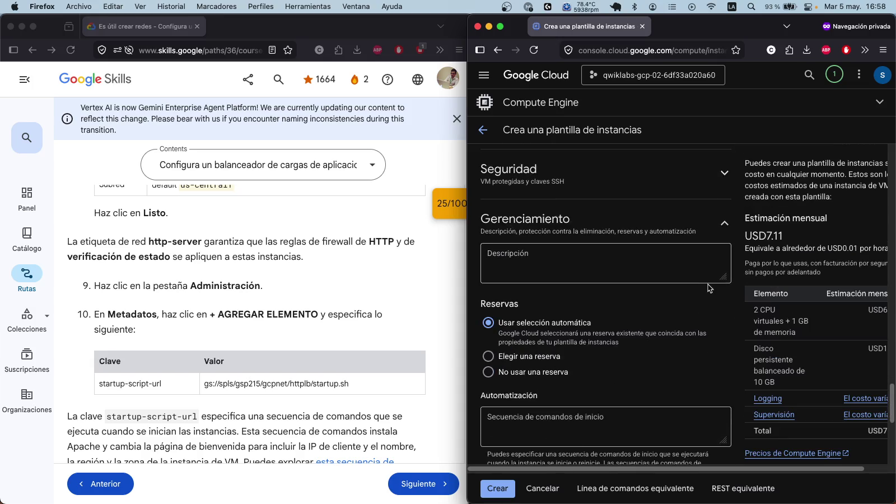
{"action": "left_click", "coordinate": [726, 224]}
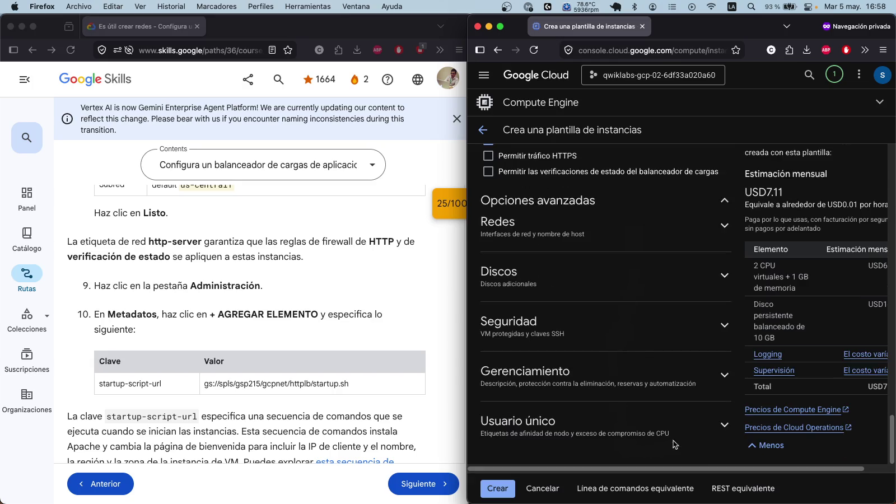
Step: Expand Seguridad and reveal the Administrar acceso options for IAM-controlled VM access
{"action": "left_click", "coordinate": [711, 328]}
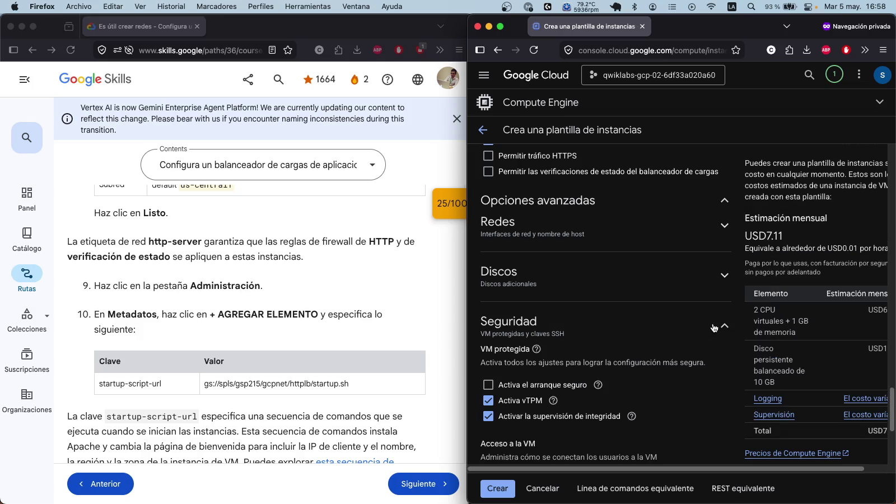
{"action": "scroll", "coordinate": [713, 324], "scroll_direction": "down", "scroll_amount": 4}
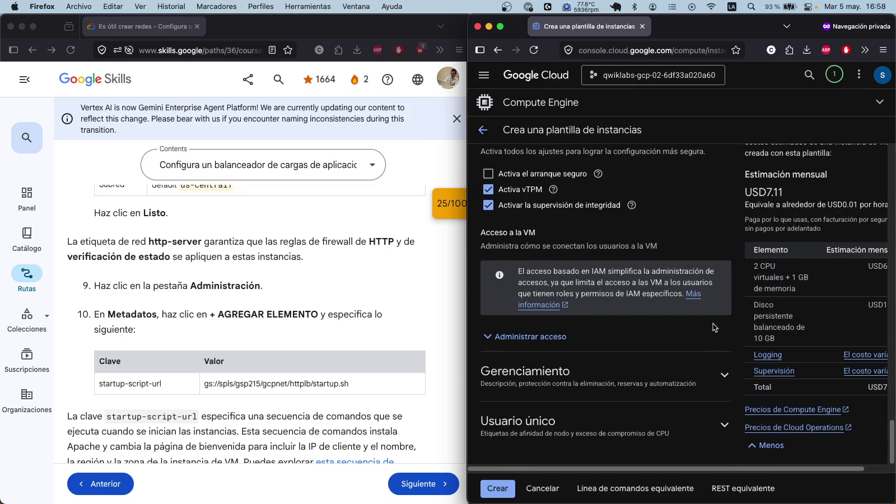
{"action": "left_click", "coordinate": [530, 341]}
{"action": "scroll", "coordinate": [606, 299], "scroll_direction": "down", "scroll_amount": 3}
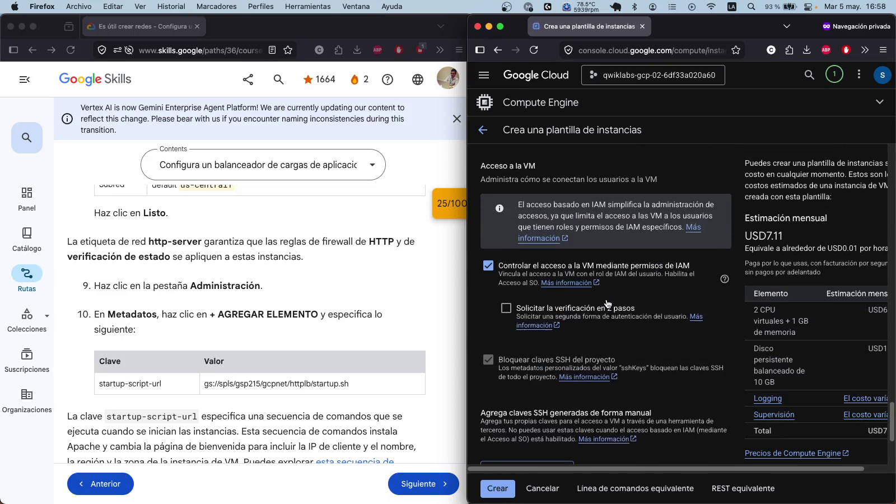
{"action": "scroll", "coordinate": [608, 303], "scroll_direction": "up", "scroll_amount": 1}
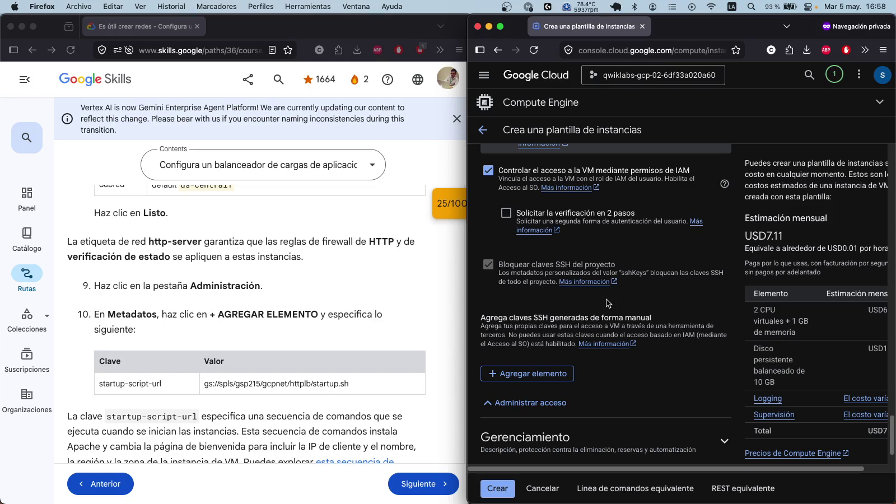
{"action": "scroll", "coordinate": [606, 299], "scroll_direction": "up", "scroll_amount": 5}
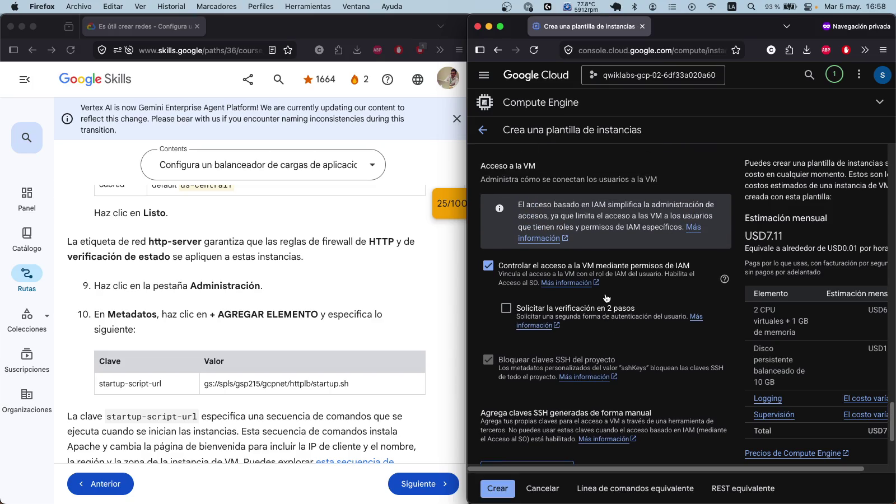
{"action": "scroll", "coordinate": [606, 294], "scroll_direction": "up", "scroll_amount": 3}
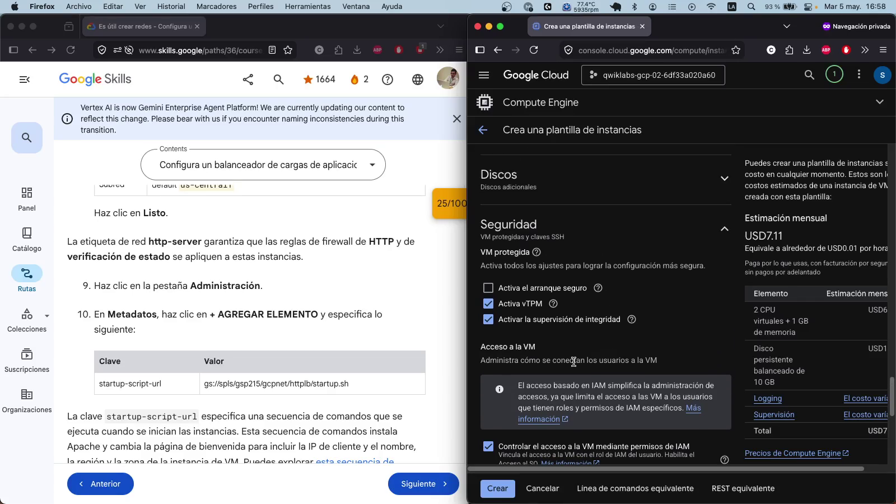
{"action": "scroll", "coordinate": [582, 344], "scroll_direction": "down", "scroll_amount": 1}
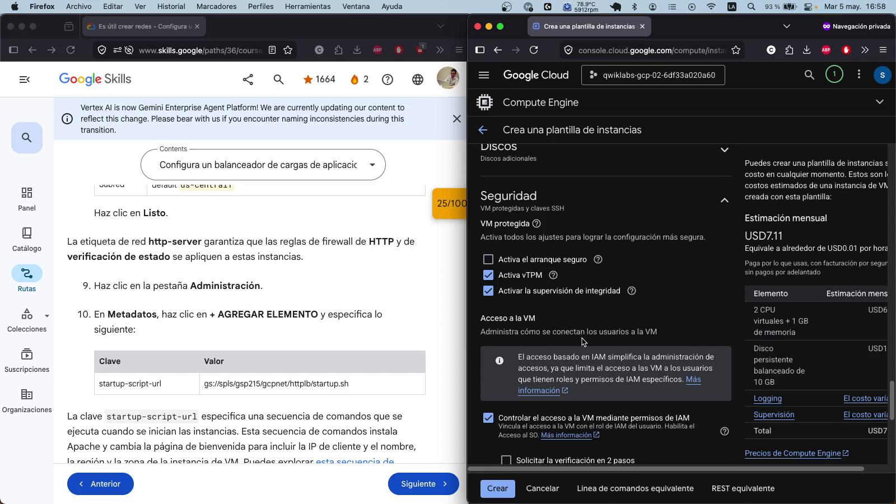
{"action": "scroll", "coordinate": [583, 342], "scroll_direction": "down", "scroll_amount": 3}
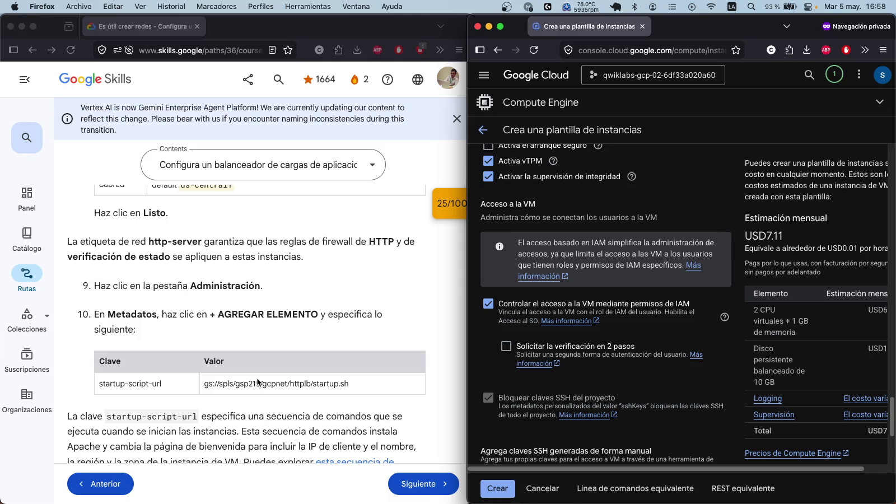
Step: Scroll the lab to the 'Revisar mi progreso' checkpoint and highlight the Task 2 instructions
{"action": "scroll", "coordinate": [358, 391], "scroll_direction": "down", "scroll_amount": 2}
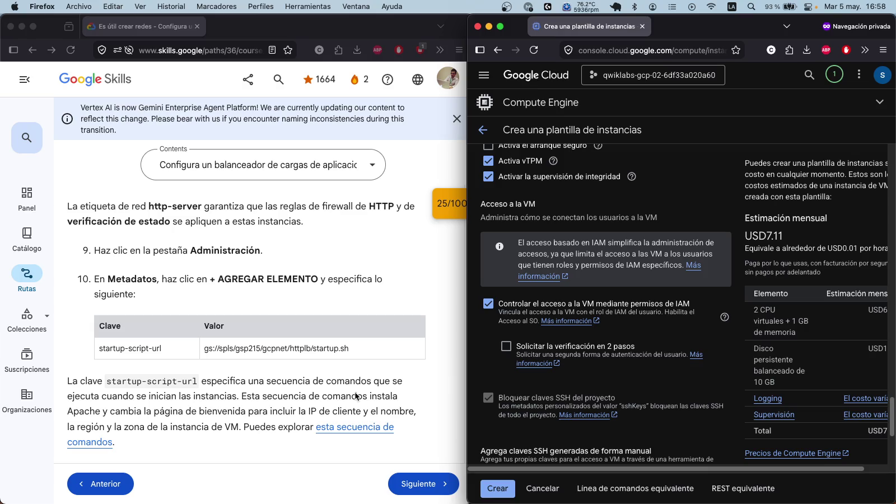
{"action": "scroll", "coordinate": [264, 303], "scroll_direction": "down", "scroll_amount": 5}
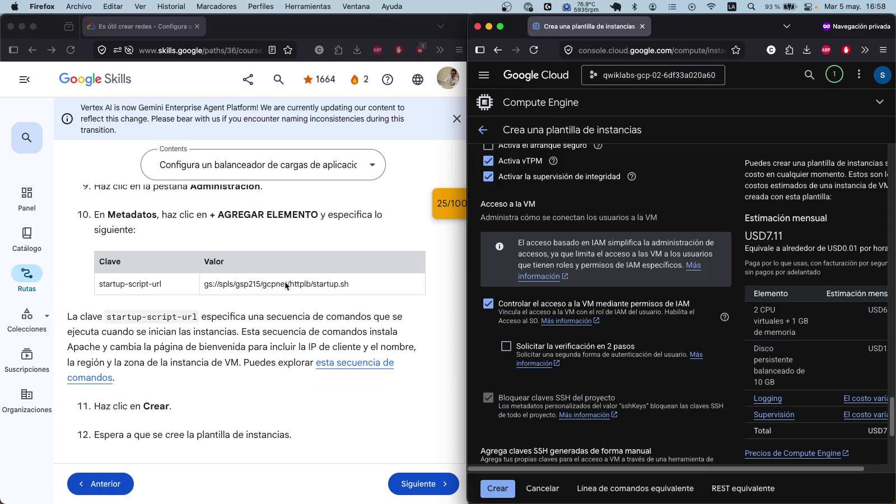
{"action": "scroll", "coordinate": [264, 303], "scroll_direction": "down", "scroll_amount": 5}
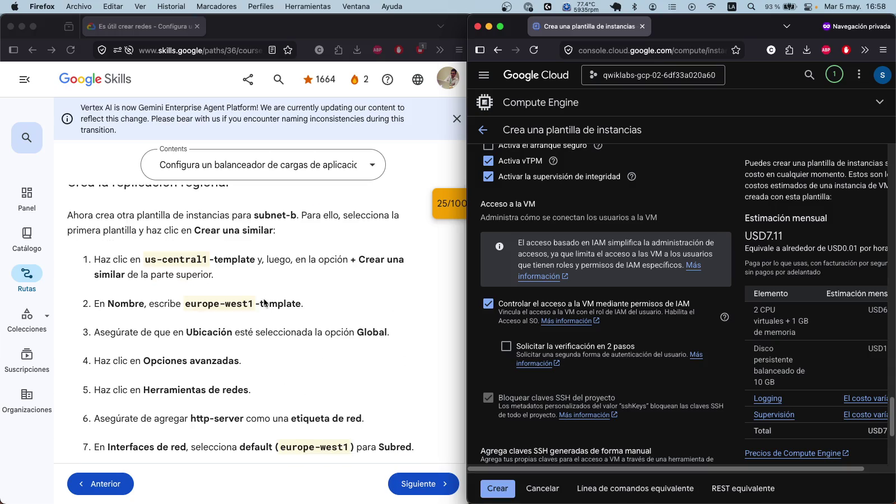
{"action": "scroll", "coordinate": [280, 350], "scroll_direction": "down", "scroll_amount": 7}
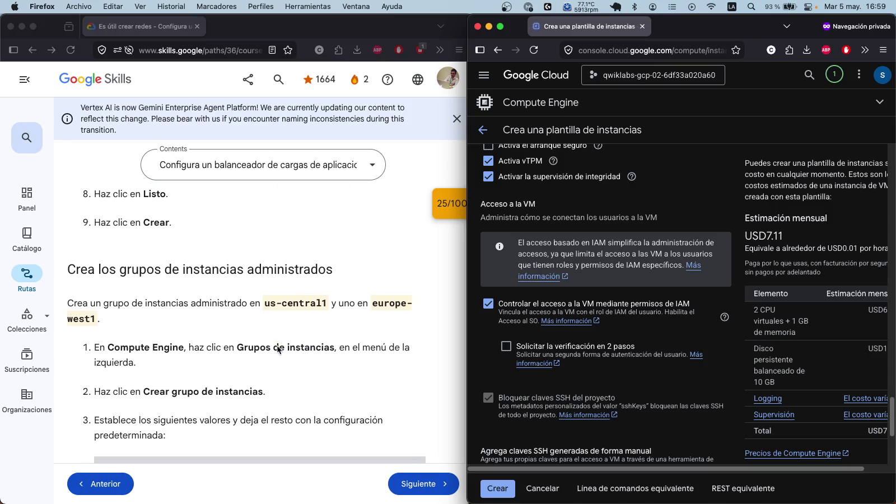
{"action": "scroll", "coordinate": [277, 350], "scroll_direction": "down", "scroll_amount": 5}
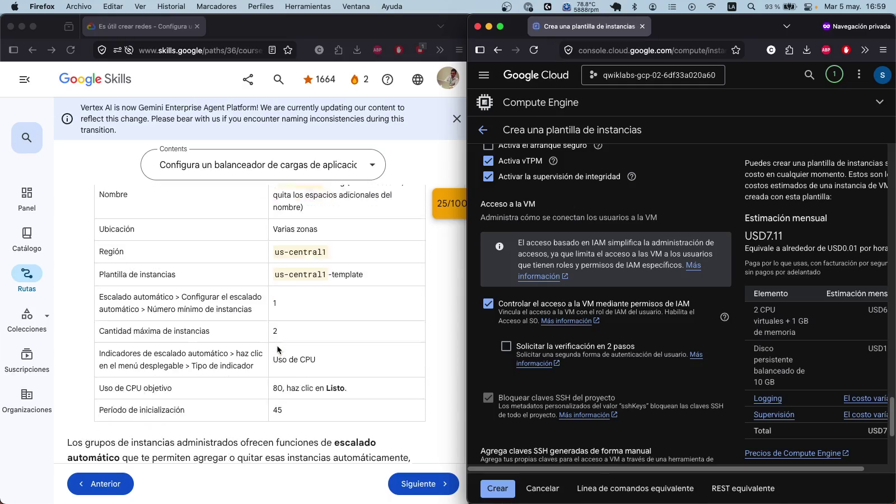
{"action": "scroll", "coordinate": [278, 351], "scroll_direction": "down", "scroll_amount": 15}
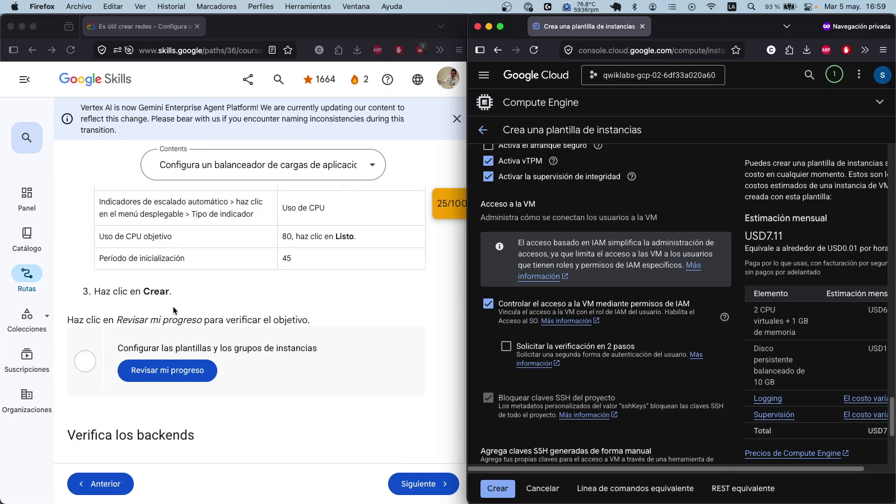
{"action": "left_click", "coordinate": [125, 277]}
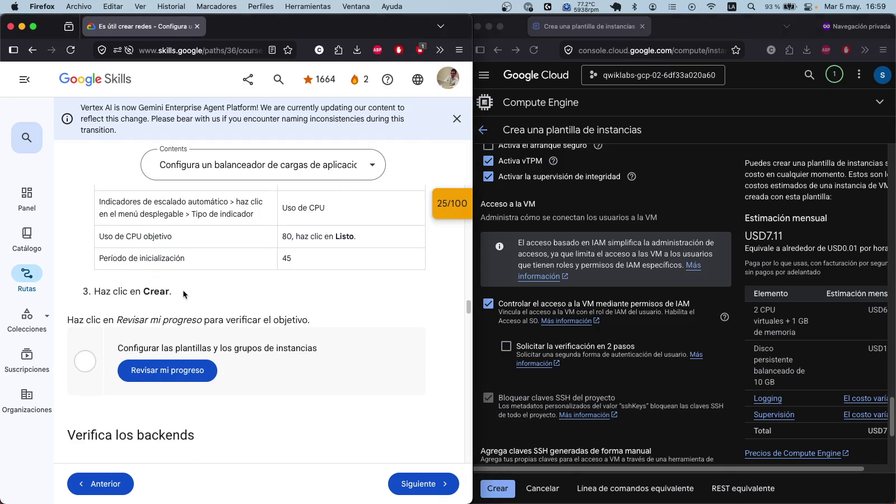
{"action": "mouse_move", "coordinate": [170, 292]}
{"action": "left_mouse_down"}
{"action": "mouse_move", "coordinate": [123, 253]}
{"action": "mouse_move", "coordinate": [115, 162]}
{"action": "mouse_move", "coordinate": [111, 179]}
{"action": "mouse_move", "coordinate": [81, 190]}
{"action": "mouse_move", "coordinate": [67, 245]}
{"action": "left_mouse_up"}
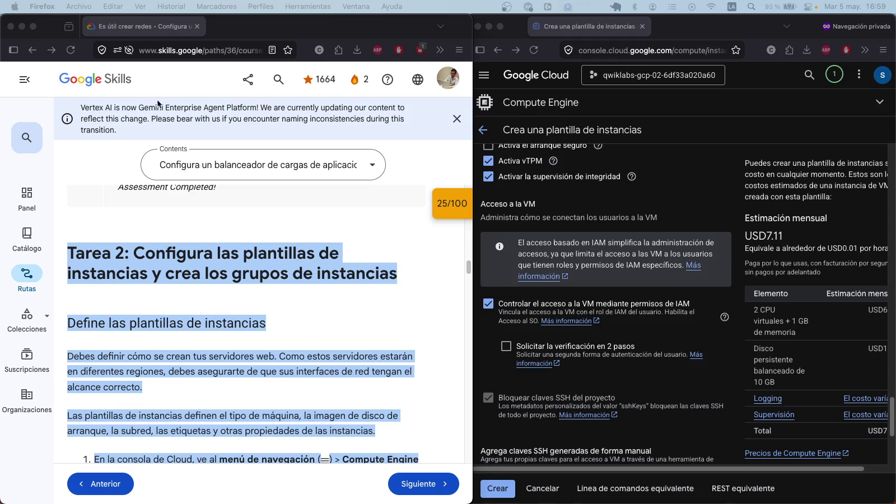
Step: Scroll through the lab instructions and clear the earlier text highlight
{"action": "scroll", "coordinate": [338, 302], "scroll_direction": "down", "scroll_amount": 5}
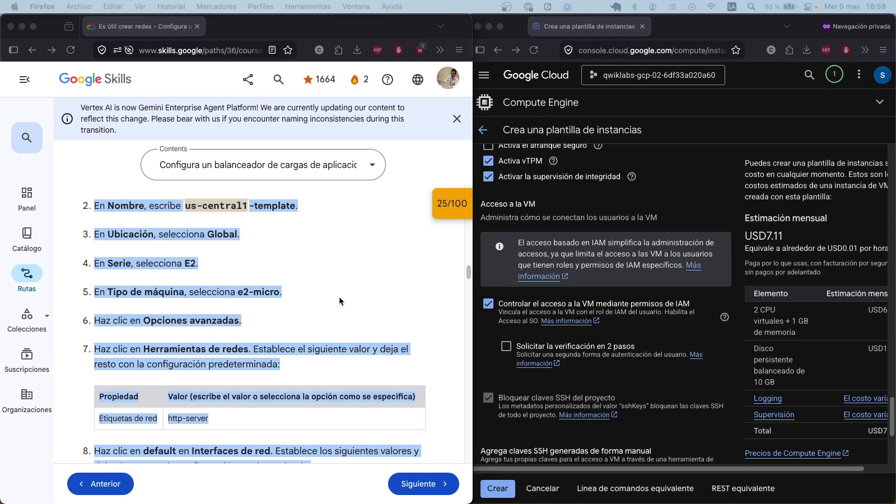
{"action": "scroll", "coordinate": [339, 301], "scroll_direction": "down", "scroll_amount": 5}
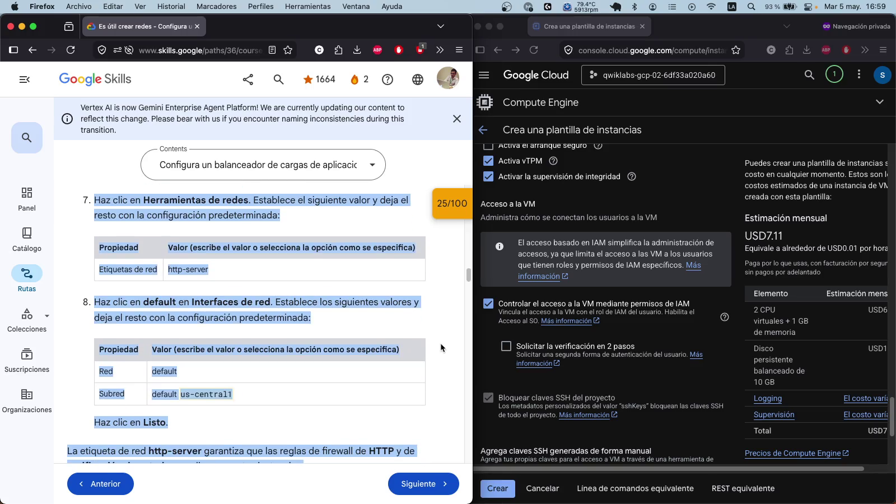
{"action": "left_click", "coordinate": [440, 343]}
{"action": "scroll", "coordinate": [439, 343], "scroll_direction": "down", "scroll_amount": 5}
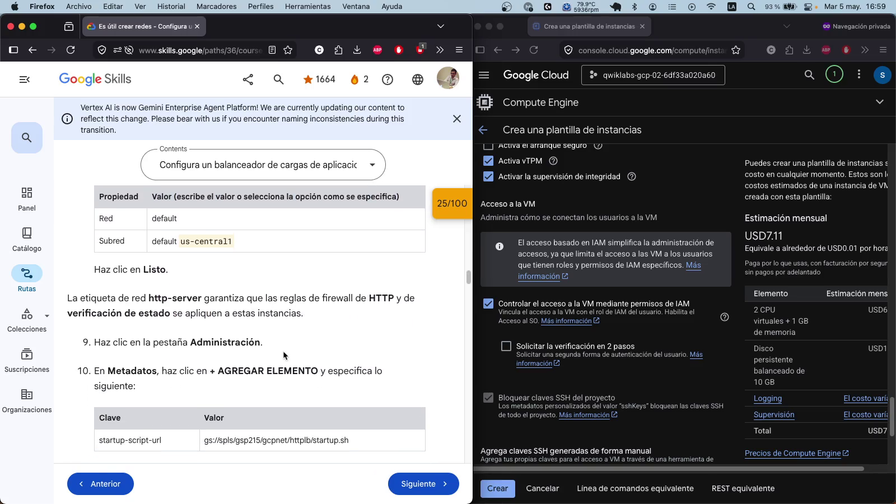
{"action": "scroll", "coordinate": [285, 354], "scroll_direction": "down", "scroll_amount": 1}
{"action": "left_click_drag", "start_coordinate": [190, 319], "coordinate": [265, 320]}
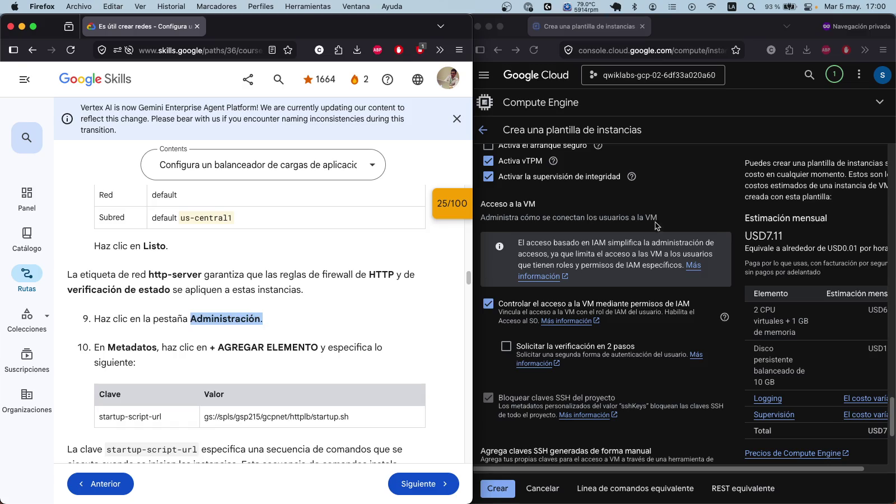
Step: In the us-central1-template form, collapse the Opciones avanzadas section and return to the top
{"action": "left_click", "coordinate": [650, 199]}
{"action": "scroll", "coordinate": [642, 231], "scroll_direction": "up", "scroll_amount": 5}
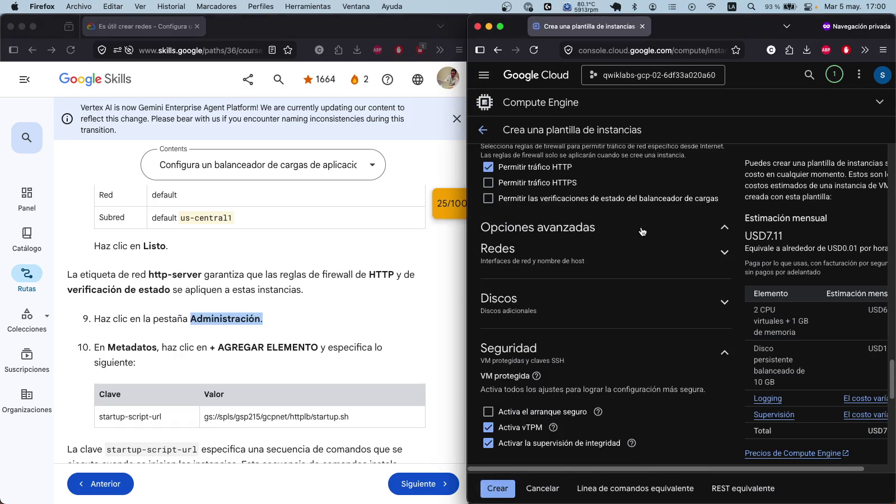
{"action": "scroll", "coordinate": [643, 231], "scroll_direction": "up", "scroll_amount": 1}
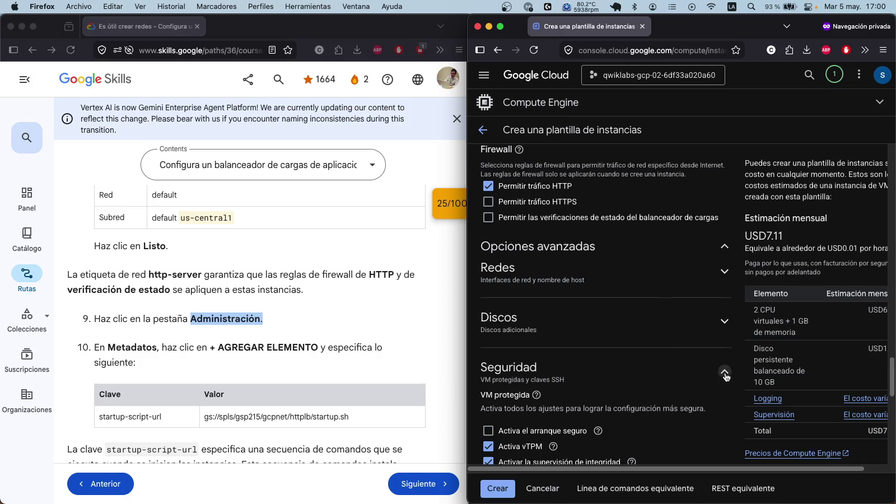
{"action": "scroll", "coordinate": [691, 335], "scroll_direction": "up", "scroll_amount": 10}
{"action": "scroll", "coordinate": [691, 334], "scroll_direction": "up", "scroll_amount": 10}
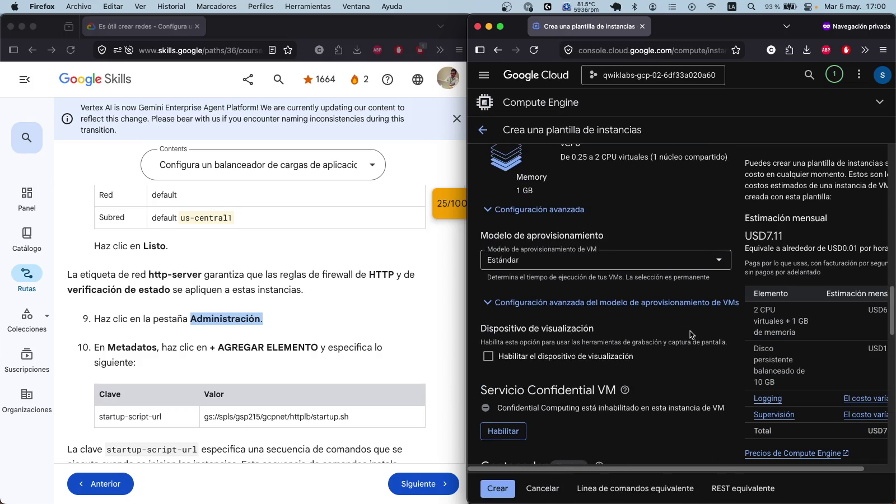
{"action": "scroll", "coordinate": [690, 332], "scroll_direction": "down", "scroll_amount": 8}
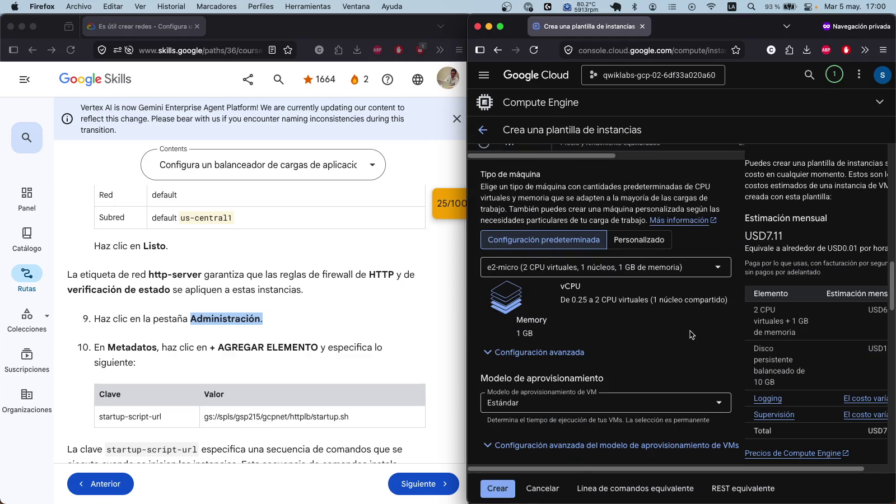
{"action": "scroll", "coordinate": [673, 323], "scroll_direction": "down", "scroll_amount": 3}
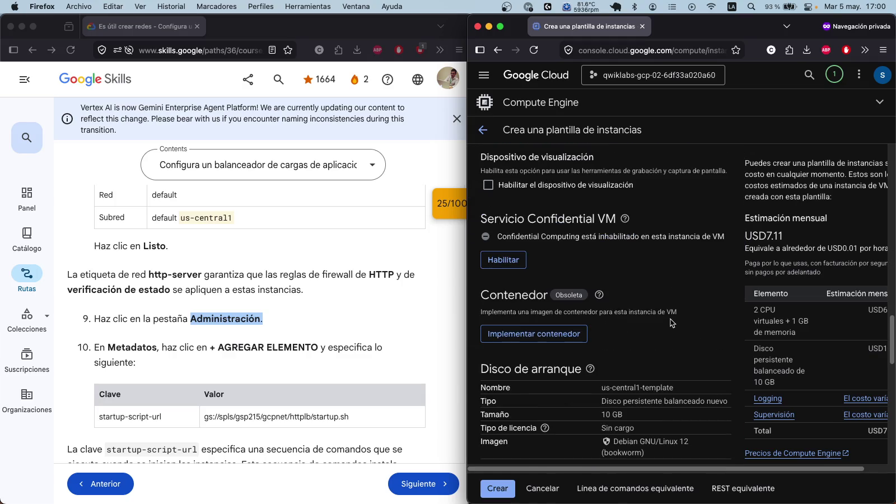
{"action": "scroll", "coordinate": [648, 327], "scroll_direction": "down", "scroll_amount": 4}
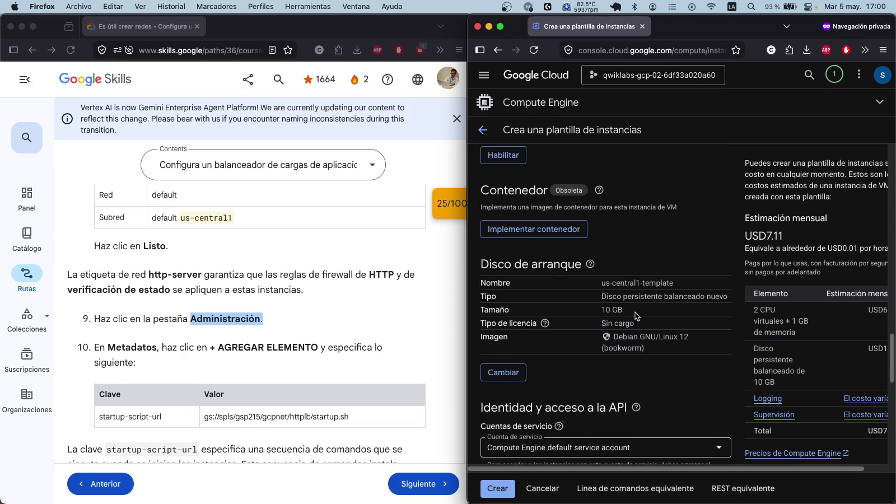
{"action": "scroll", "coordinate": [635, 315], "scroll_direction": "down", "scroll_amount": 5}
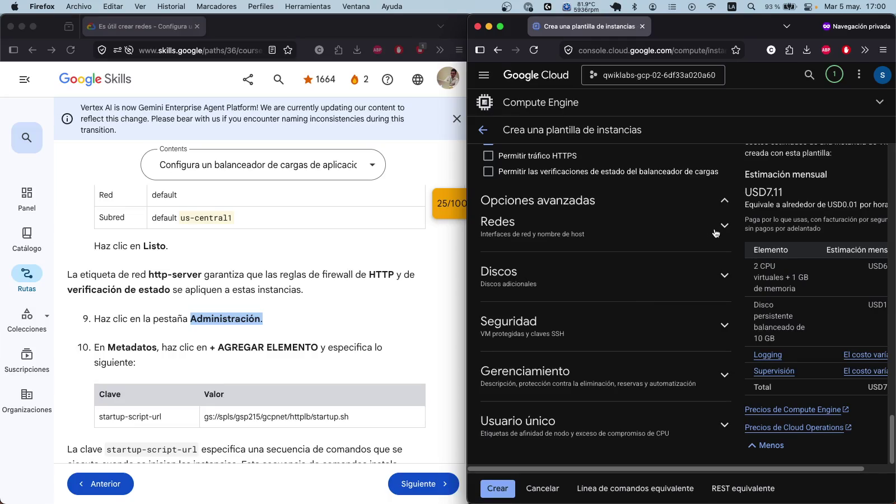
{"action": "left_click", "coordinate": [724, 201]}
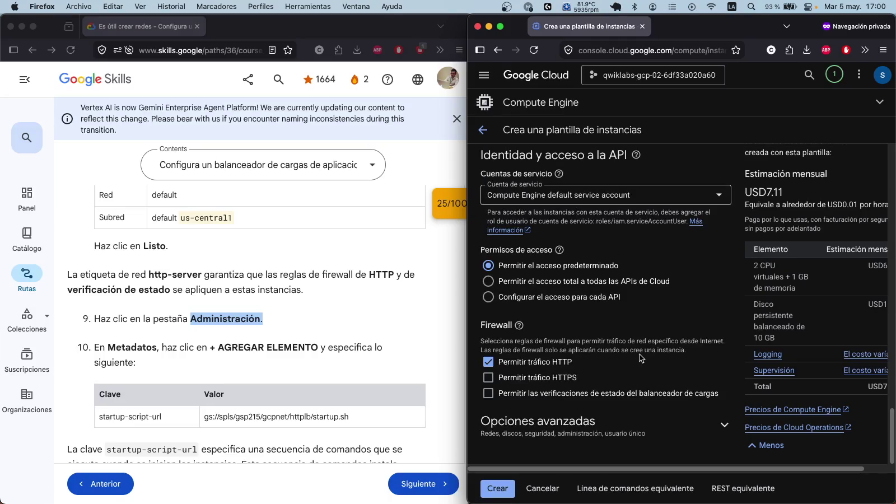
{"action": "scroll", "coordinate": [640, 354], "scroll_direction": "up", "scroll_amount": 5}
{"action": "scroll", "coordinate": [641, 357], "scroll_direction": "up", "scroll_amount": 10}
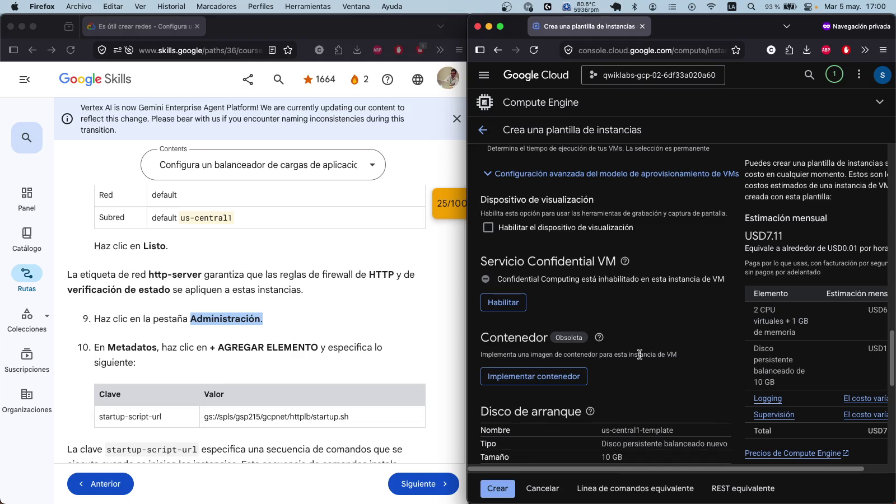
{"action": "scroll", "coordinate": [639, 354], "scroll_direction": "up", "scroll_amount": 10}
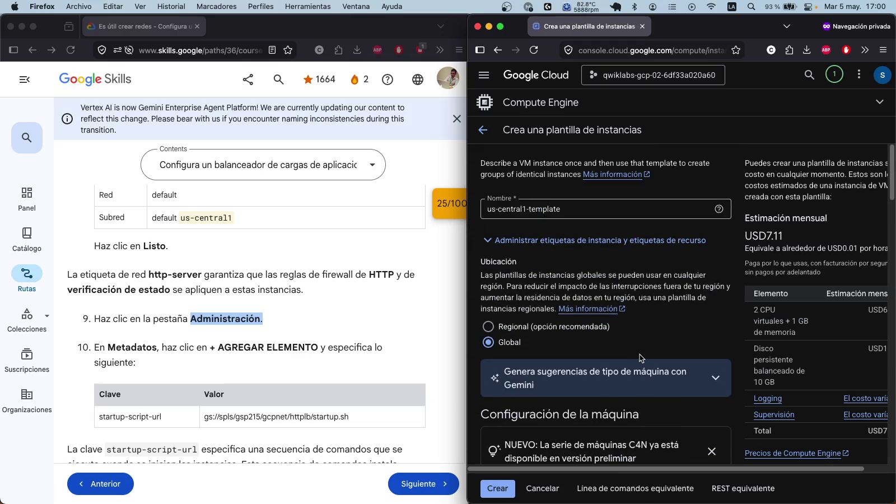
{"action": "scroll", "coordinate": [640, 354], "scroll_direction": "down", "scroll_amount": 10}
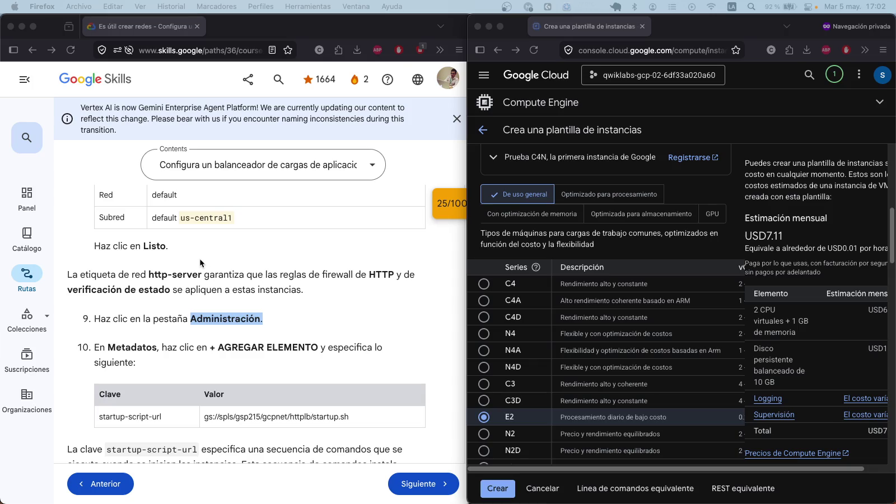
{"action": "scroll", "coordinate": [225, 261], "scroll_direction": "down", "scroll_amount": 1}
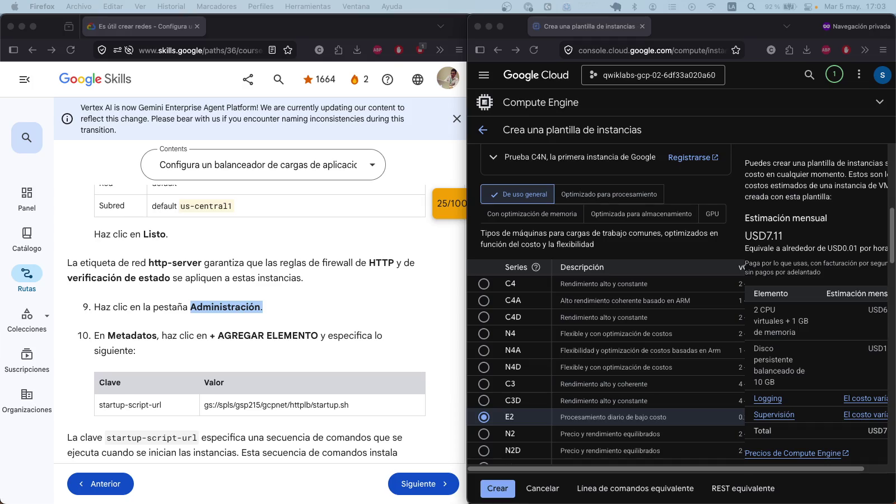
Step: Clear the http-server tag highlight in the lab and maximize the Cloud console window
{"action": "scroll", "coordinate": [273, 274], "scroll_direction": "up", "scroll_amount": 4}
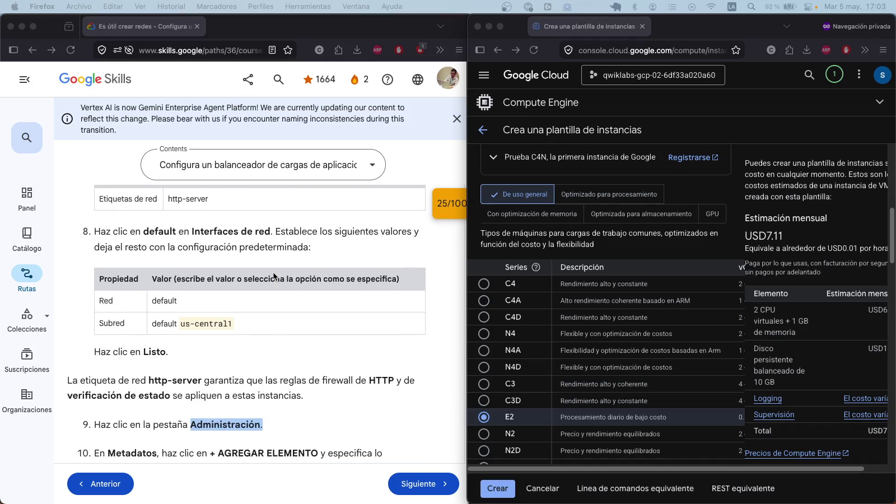
{"action": "left_click", "coordinate": [265, 389]}
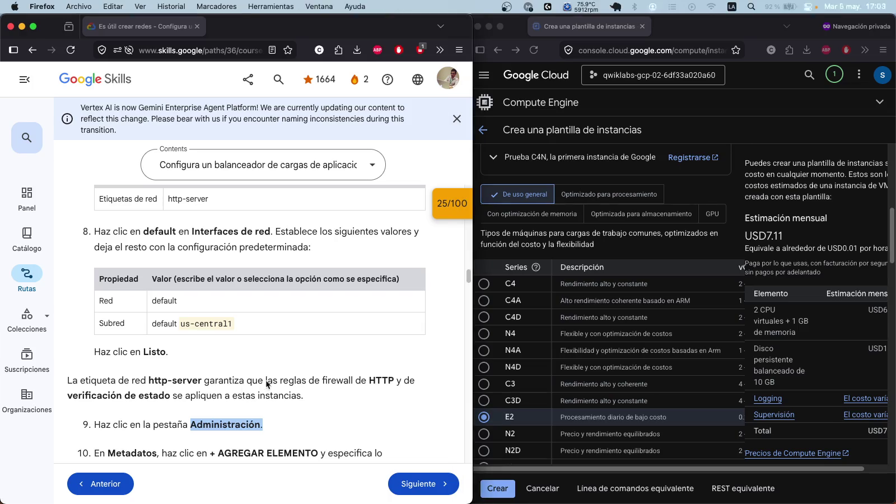
{"action": "mouse_move", "coordinate": [303, 383]}
{"action": "left_mouse_down"}
{"action": "mouse_move", "coordinate": [407, 383]}
{"action": "mouse_move", "coordinate": [213, 395]}
{"action": "mouse_move", "coordinate": [305, 392]}
{"action": "left_mouse_up"}
{"action": "left_click", "coordinate": [246, 381]}
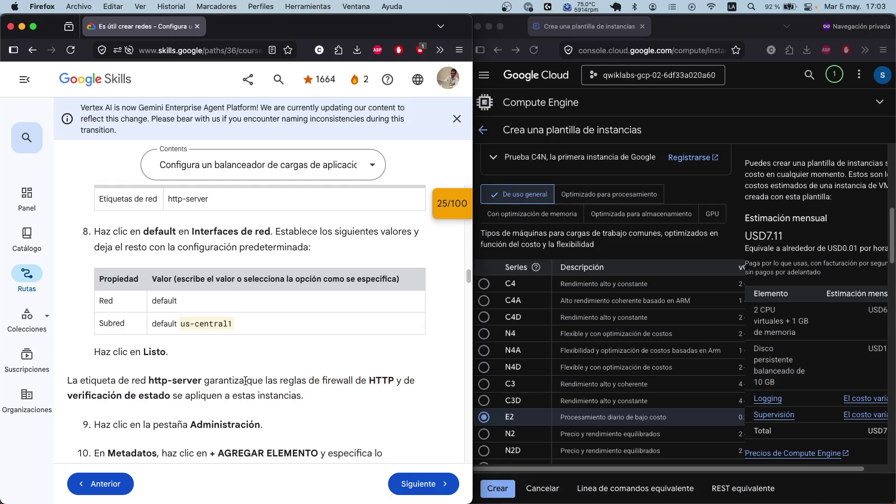
{"action": "scroll", "coordinate": [246, 381], "scroll_direction": "down", "scroll_amount": 2}
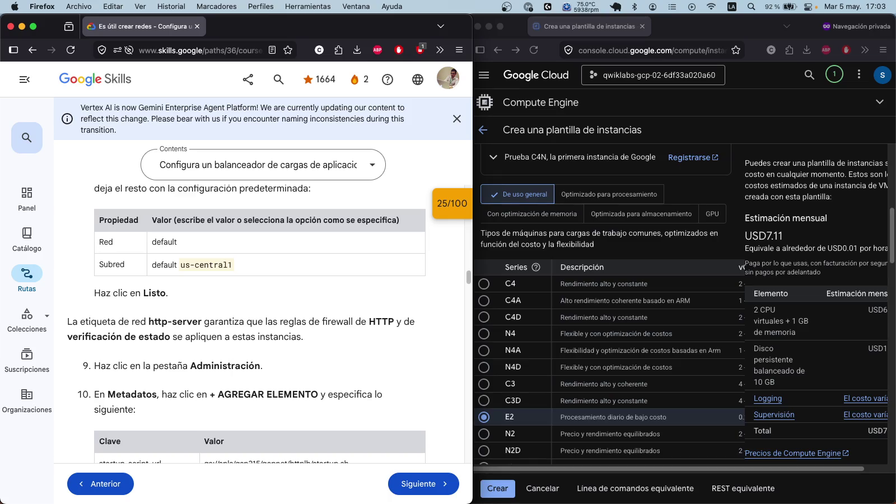
{"action": "scroll", "coordinate": [289, 270], "scroll_direction": "down", "scroll_amount": 2}
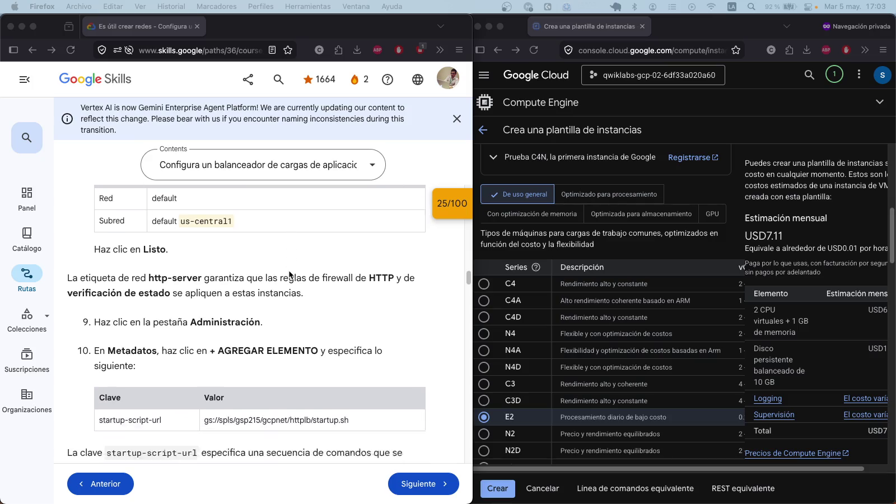
{"action": "scroll", "coordinate": [288, 270], "scroll_direction": "up", "scroll_amount": 5}
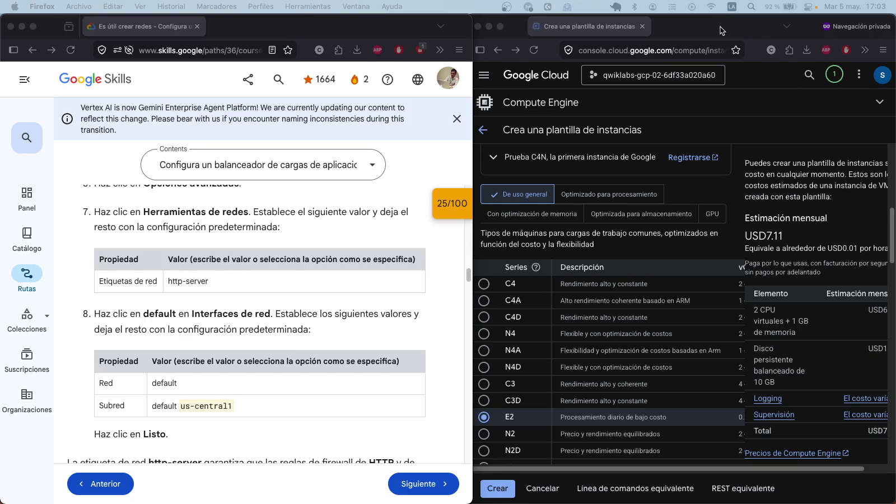
{"action": "double_click", "coordinate": [744, 24]}
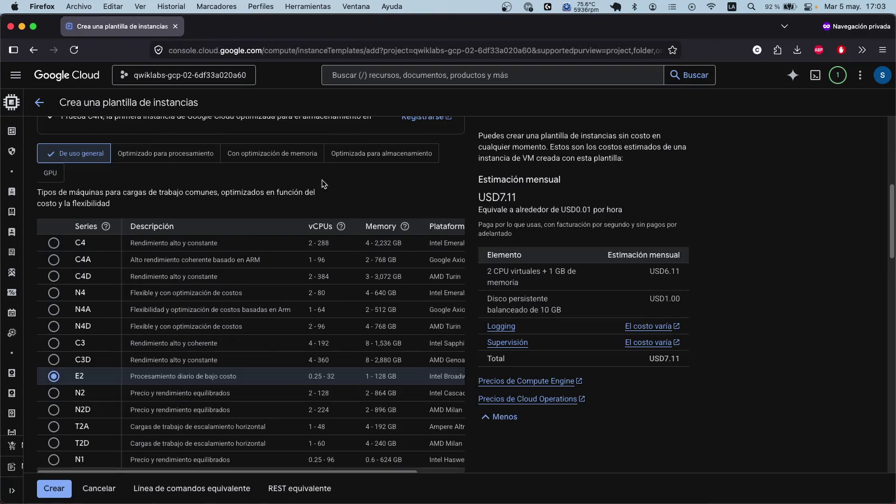
Step: Scroll to the bottom of the us-central1-template form and expand Opciones avanzadas
{"action": "scroll", "coordinate": [232, 180], "scroll_direction": "up", "scroll_amount": 5}
{"action": "scroll", "coordinate": [215, 225], "scroll_direction": "up", "scroll_amount": 2}
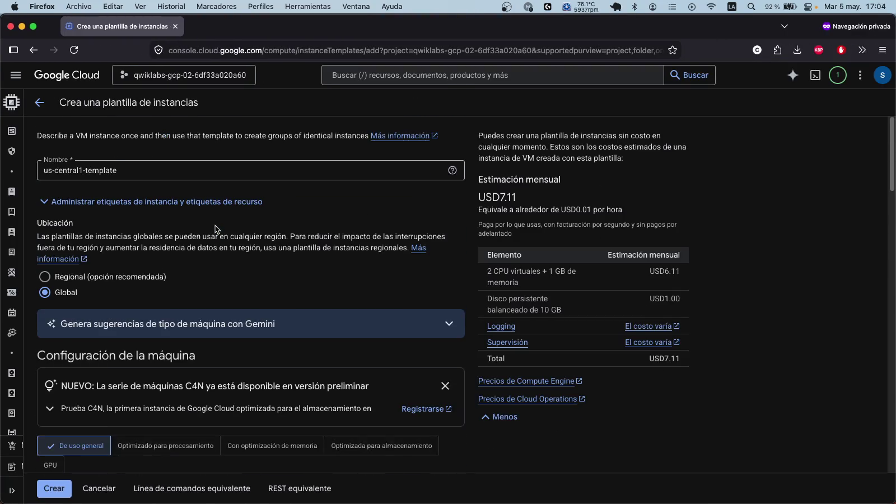
{"action": "scroll", "coordinate": [215, 225], "scroll_direction": "down", "scroll_amount": 9}
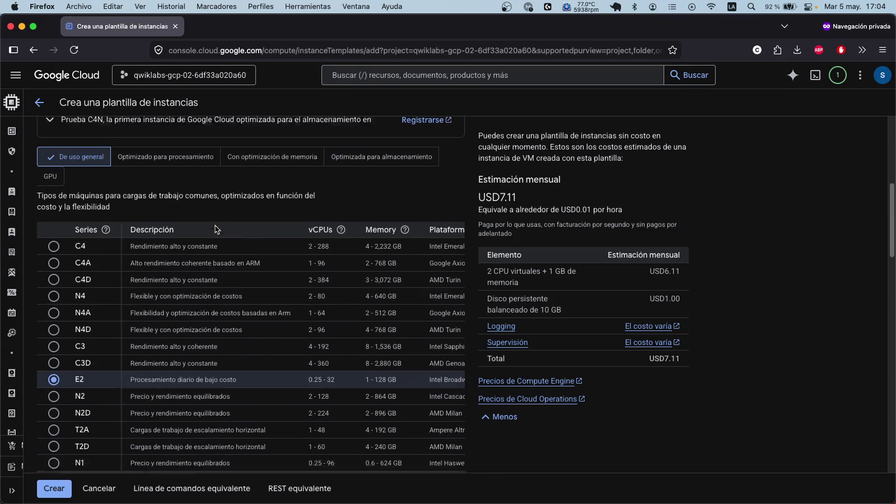
{"action": "scroll", "coordinate": [216, 229], "scroll_direction": "down", "scroll_amount": 10}
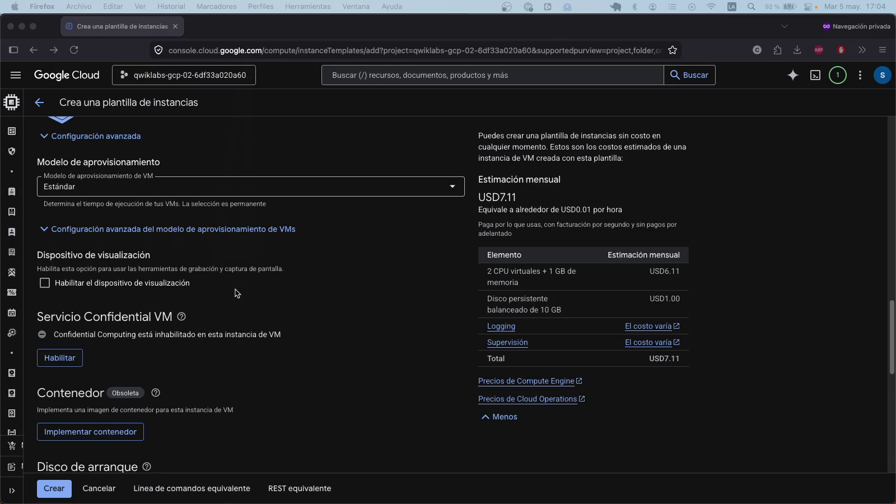
{"action": "scroll", "coordinate": [235, 289], "scroll_direction": "down", "scroll_amount": 5}
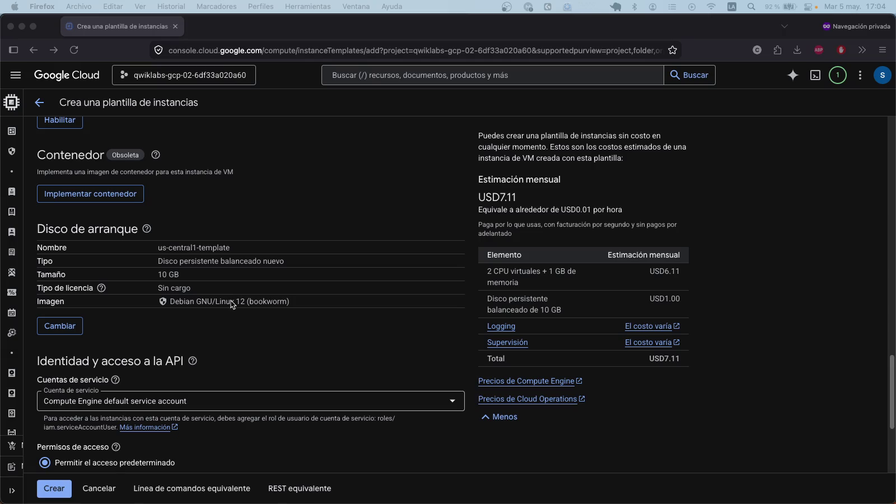
{"action": "scroll", "coordinate": [227, 302], "scroll_direction": "down", "scroll_amount": 3}
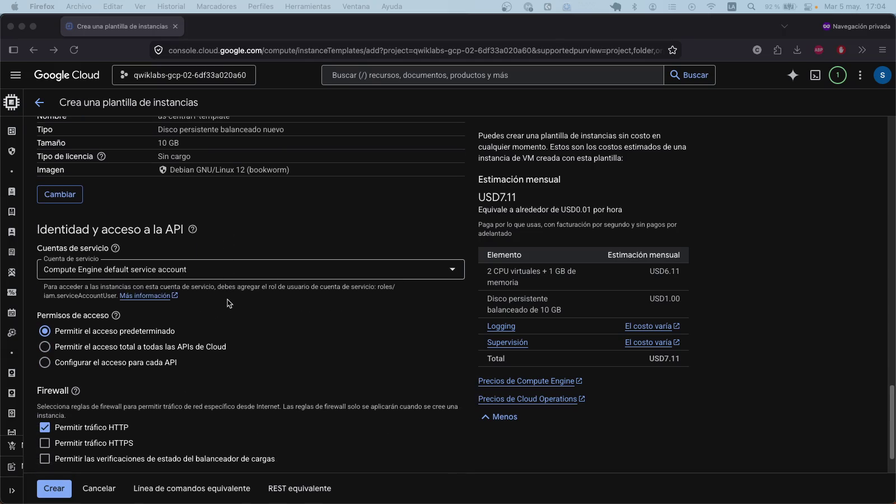
{"action": "scroll", "coordinate": [228, 302], "scroll_direction": "down", "scroll_amount": 1}
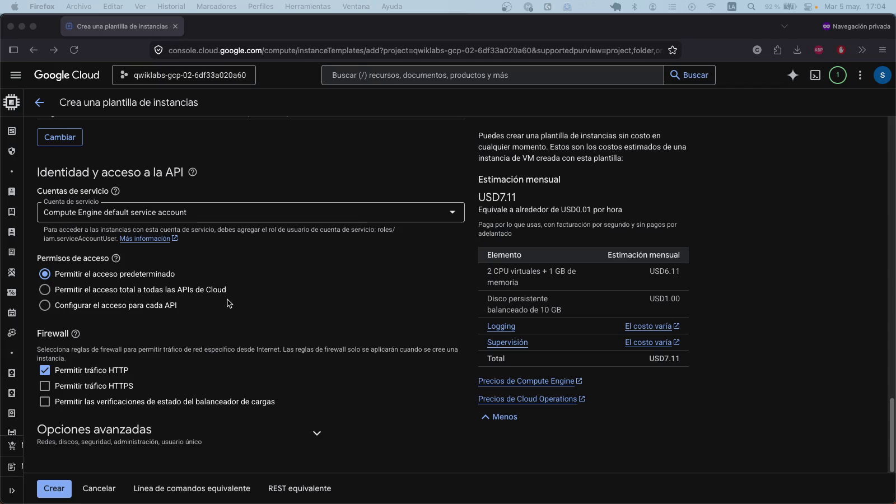
{"action": "left_click", "coordinate": [320, 431]}
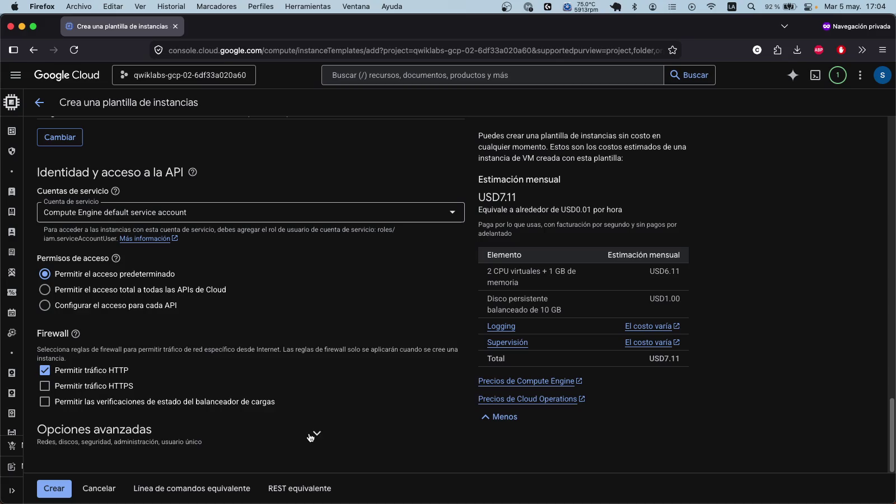
{"action": "left_click", "coordinate": [318, 435]}
Step: Expand Gerenciamiento to reveal the Automatización and Metadatos settings
{"action": "scroll", "coordinate": [195, 319], "scroll_direction": "down", "scroll_amount": 3}
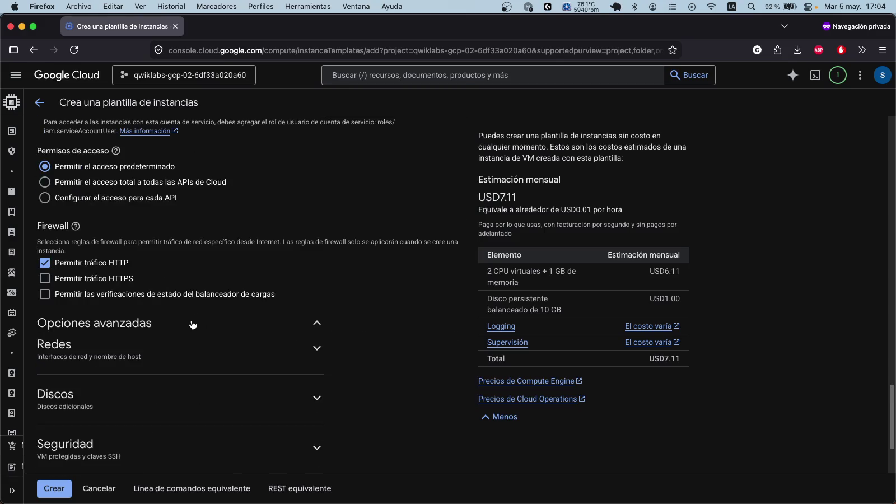
{"action": "scroll", "coordinate": [192, 322], "scroll_direction": "down", "scroll_amount": 1}
{"action": "scroll", "coordinate": [191, 321], "scroll_direction": "down", "scroll_amount": 1}
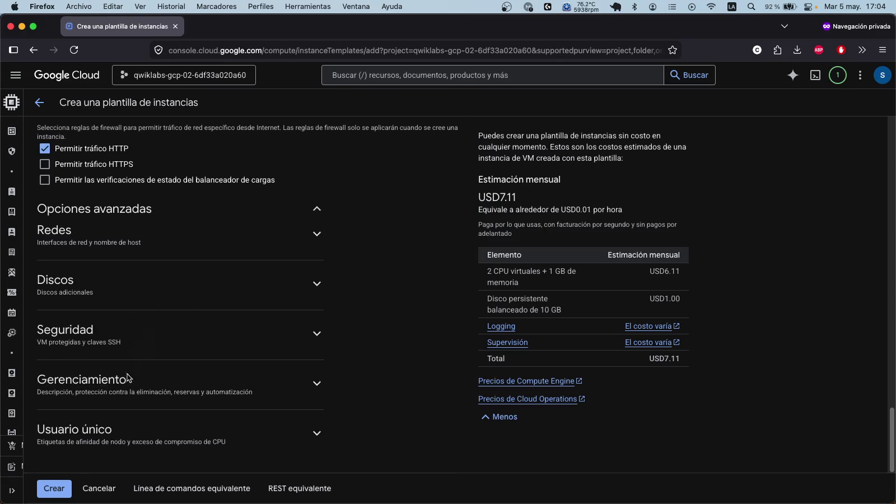
{"action": "left_click", "coordinate": [109, 386]}
{"action": "scroll", "coordinate": [116, 344], "scroll_direction": "down", "scroll_amount": 10}
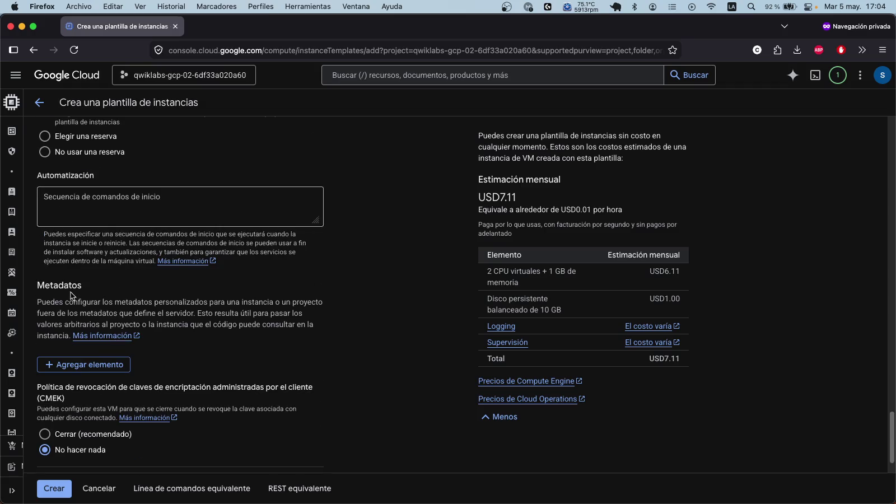
Step: Add a metadata item with key startup-script-url, copied from the lab instructions
{"action": "left_click", "coordinate": [96, 367]}
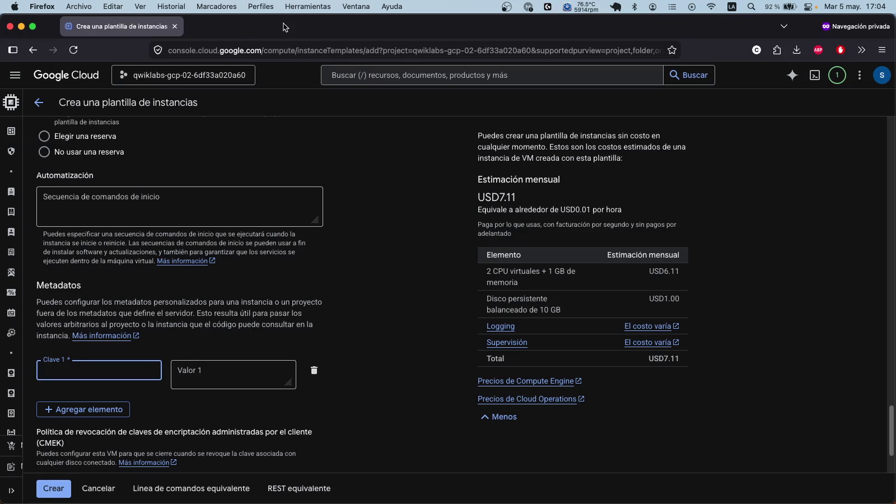
{"action": "double_click", "coordinate": [325, 26]}
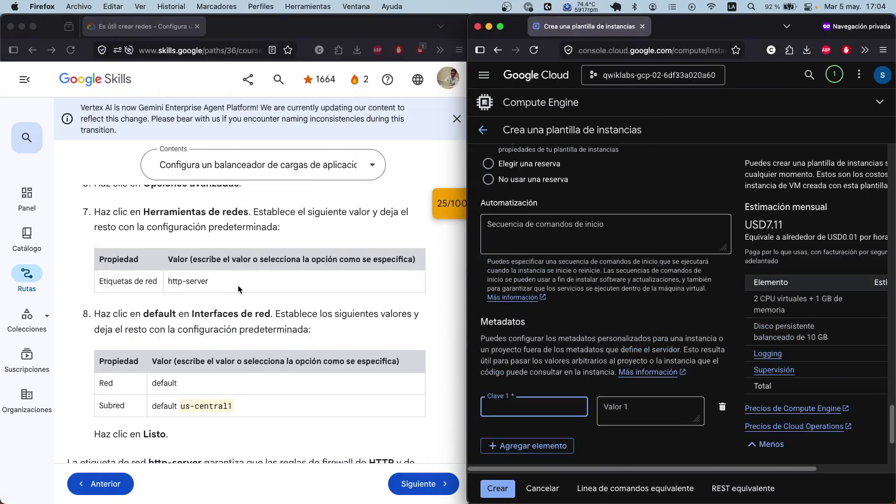
{"action": "scroll", "coordinate": [235, 287], "scroll_direction": "down", "scroll_amount": 5}
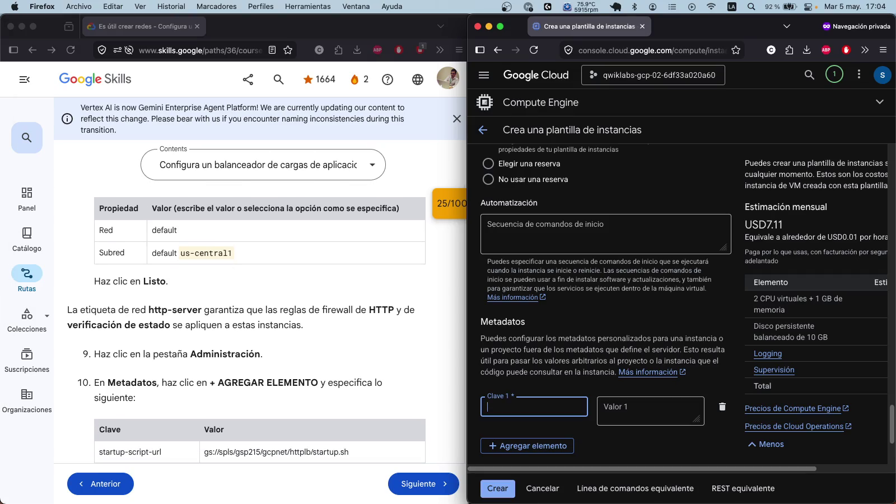
{"action": "key", "text": "super+Tab"}
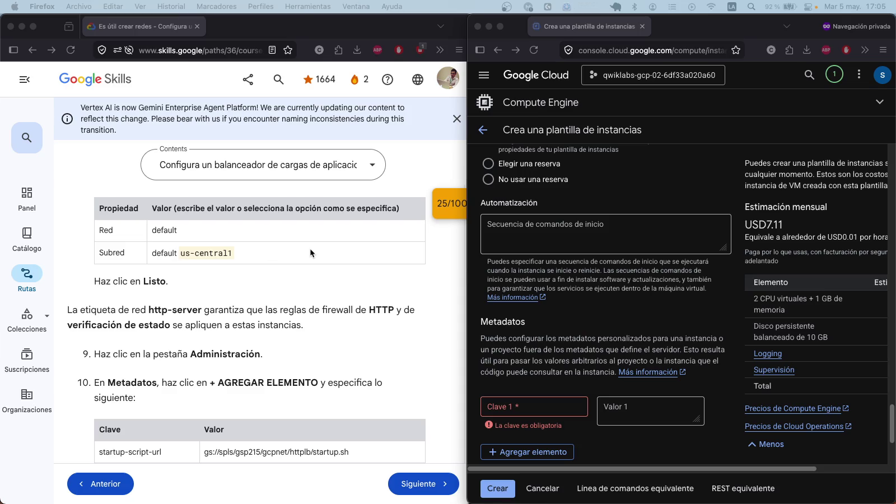
{"action": "scroll", "coordinate": [310, 252], "scroll_direction": "down", "scroll_amount": 5}
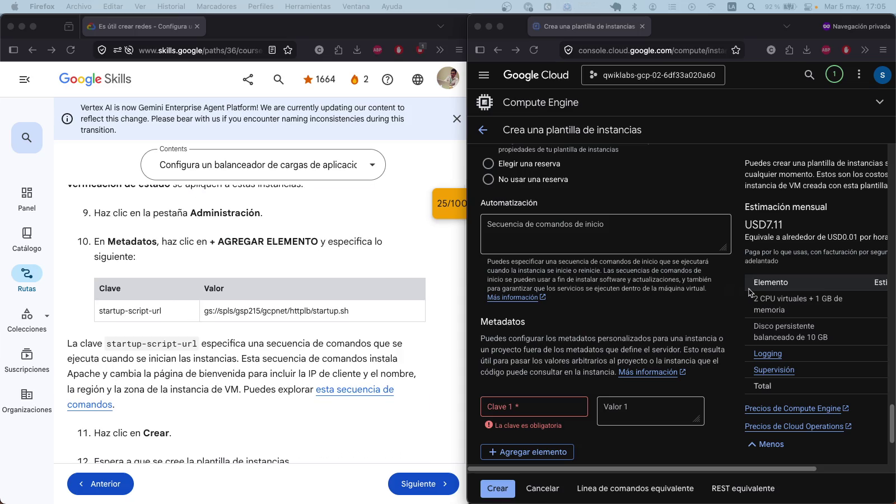
{"action": "left_click", "coordinate": [167, 310]}
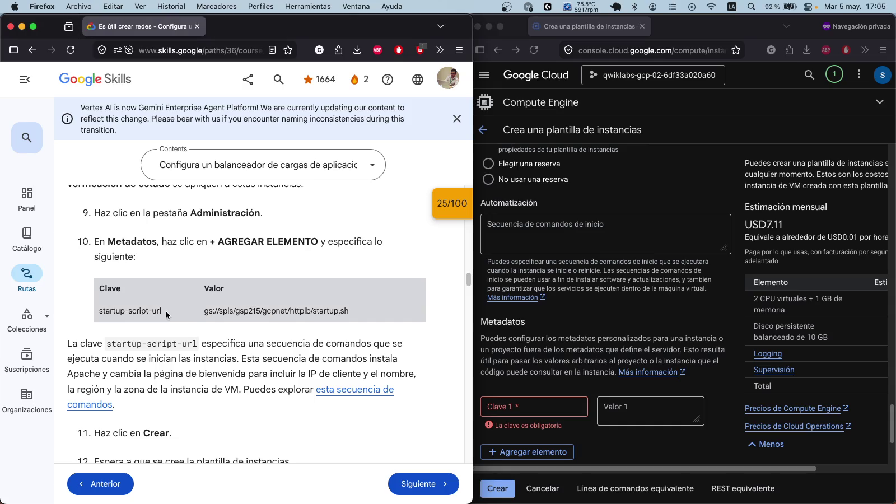
{"action": "left_click_drag", "start_coordinate": [101, 310], "coordinate": [161, 313]}
{"action": "key", "text": "super+c"}
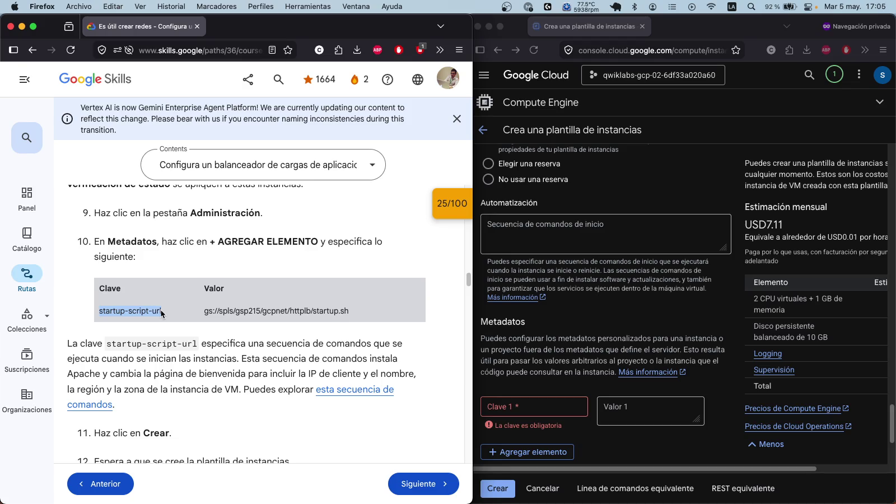
{"action": "left_click", "coordinate": [529, 406]}
{"action": "key", "text": "super+v"}
Step: Set the metadata value to gs://spls/gsp215/gcpnet/httplb/startup.sh
{"action": "scroll", "coordinate": [538, 408], "scroll_direction": "down", "scroll_amount": 3}
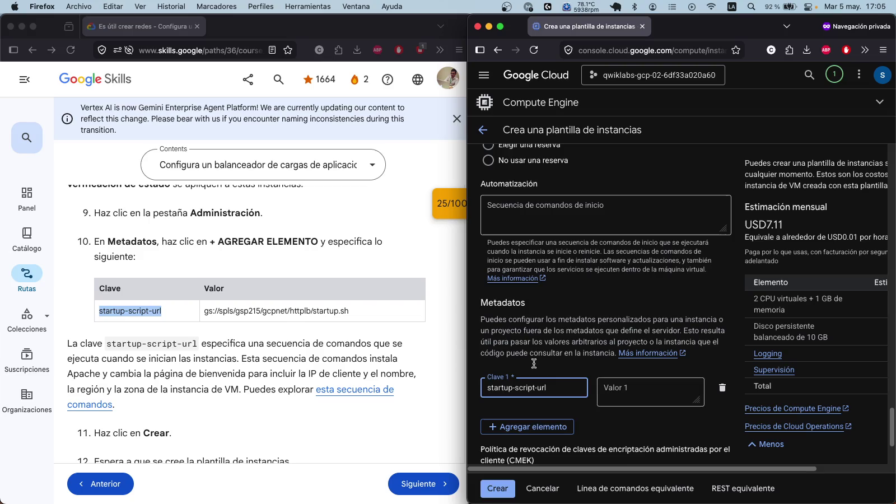
{"action": "left_click", "coordinate": [349, 311]}
{"action": "left_click_drag", "start_coordinate": [350, 311], "coordinate": [207, 310]}
{"action": "key", "text": "super+c"}
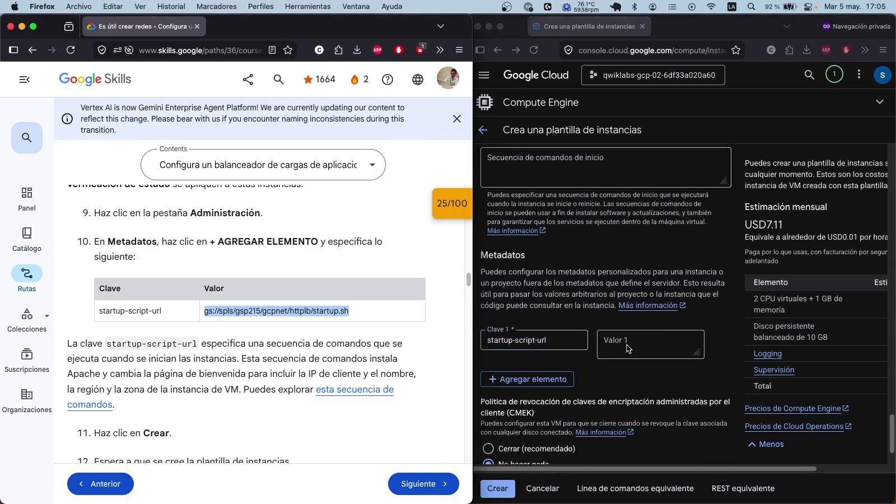
{"action": "left_click", "coordinate": [655, 377]}
{"action": "left_click", "coordinate": [646, 347]}
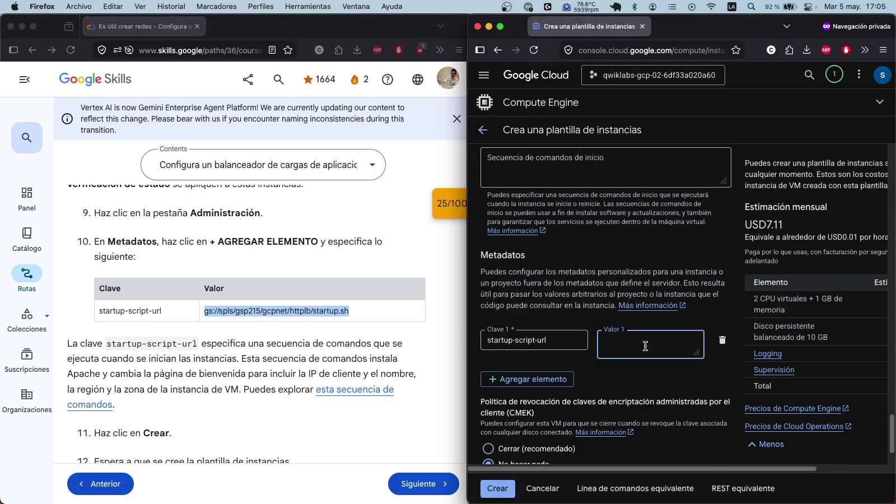
{"action": "key", "text": "super+v"}
{"action": "left_click", "coordinate": [702, 307]}
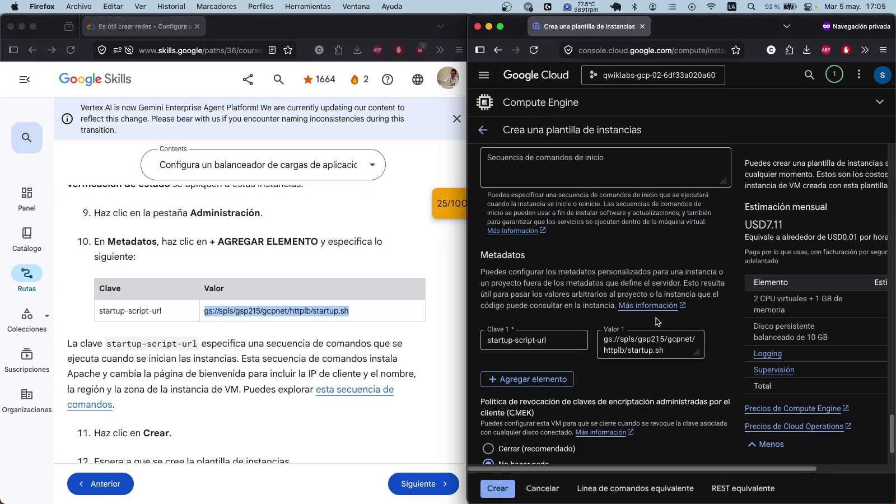
{"action": "scroll", "coordinate": [659, 321], "scroll_direction": "down", "scroll_amount": 3}
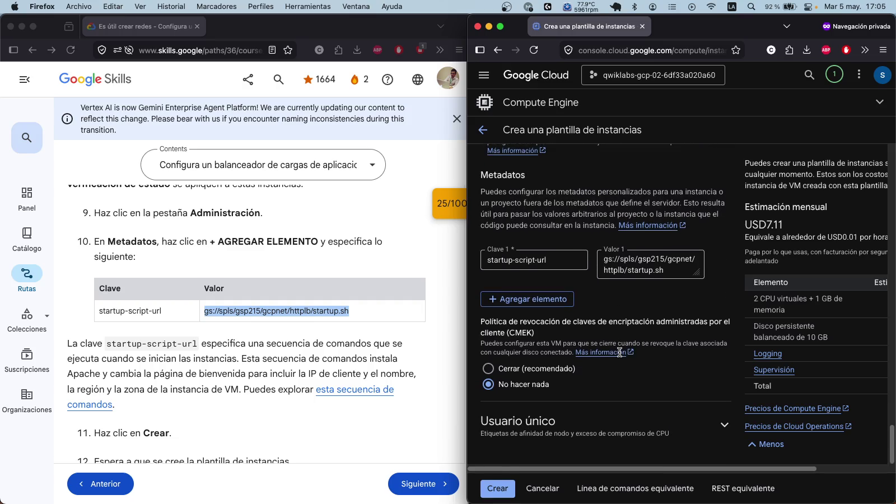
{"action": "scroll", "coordinate": [226, 322], "scroll_direction": "down", "scroll_amount": 1}
{"action": "scroll", "coordinate": [227, 321], "scroll_direction": "down", "scroll_amount": 3}
{"action": "left_click", "coordinate": [235, 365]}
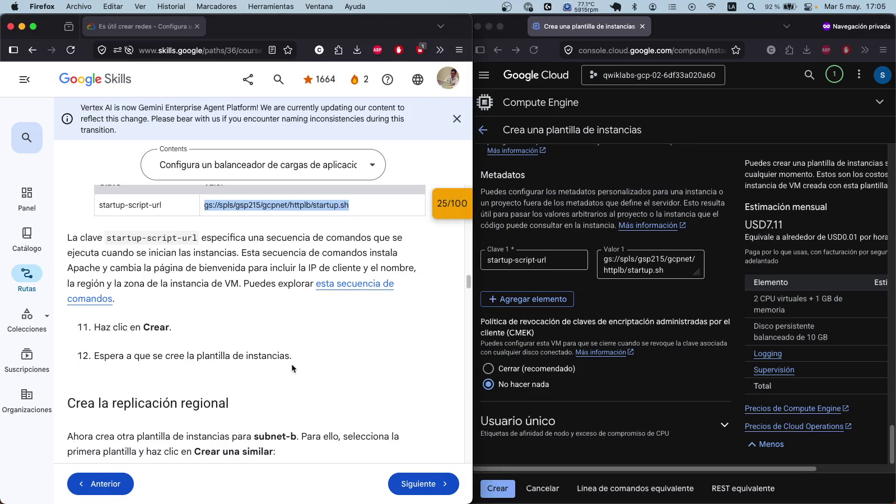
{"action": "left_click", "coordinate": [674, 488]}
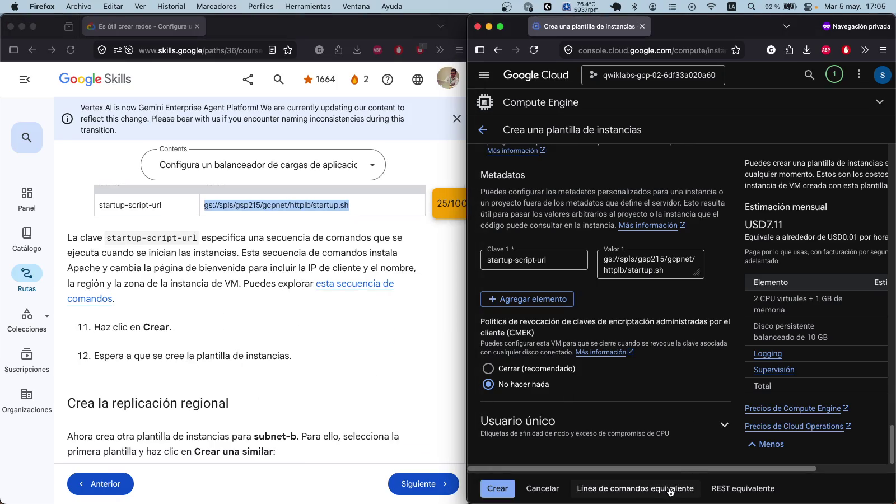
{"action": "left_click", "coordinate": [672, 491]}
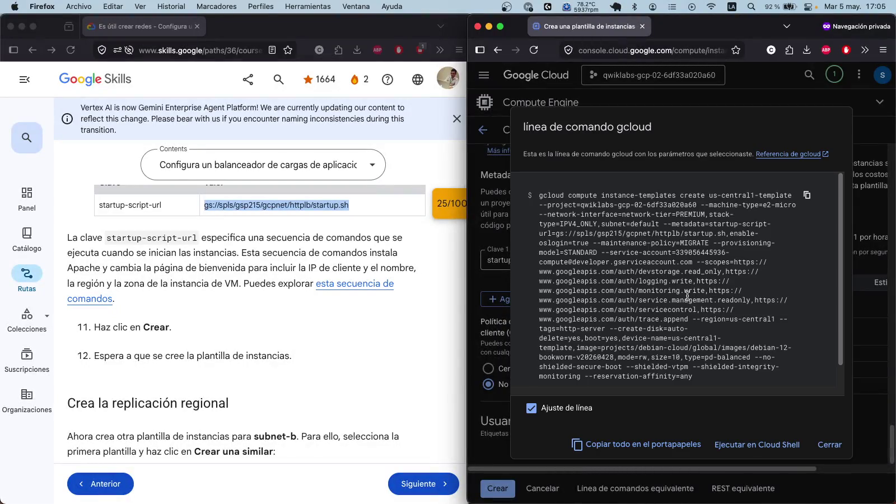
{"action": "scroll", "coordinate": [667, 297], "scroll_direction": "down", "scroll_amount": 1}
{"action": "scroll", "coordinate": [667, 297], "scroll_direction": "up", "scroll_amount": 1}
{"action": "left_click", "coordinate": [807, 196]}
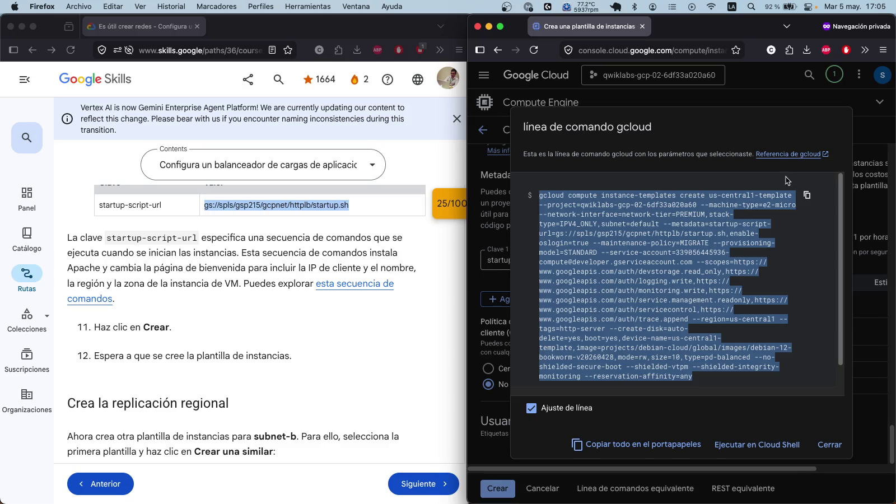
{"action": "left_click", "coordinate": [817, 99]}
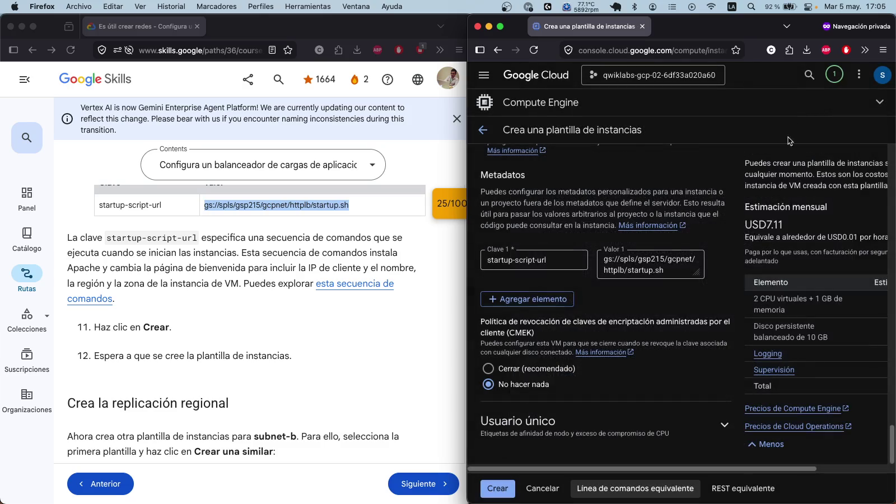
{"action": "scroll", "coordinate": [660, 305], "scroll_direction": "up", "scroll_amount": 3}
{"action": "scroll", "coordinate": [660, 310], "scroll_direction": "up", "scroll_amount": 3}
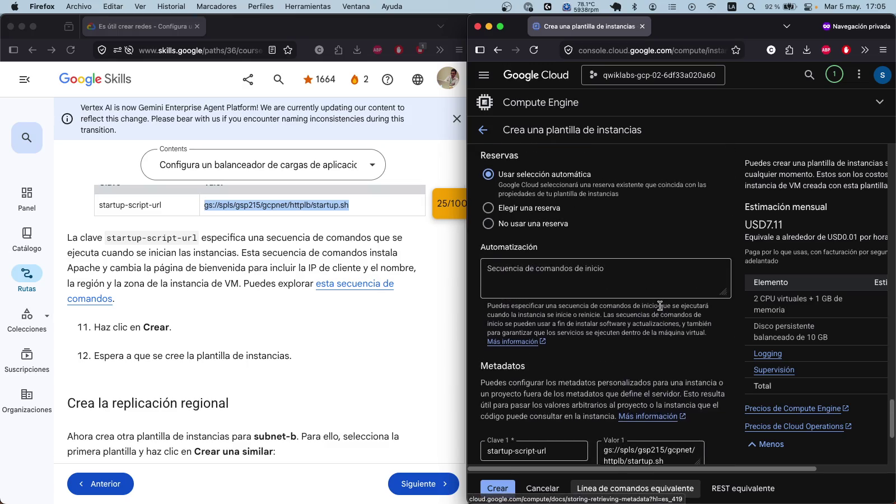
{"action": "scroll", "coordinate": [326, 306], "scroll_direction": "up", "scroll_amount": 3}
{"action": "scroll", "coordinate": [723, 259], "scroll_direction": "up", "scroll_amount": 10}
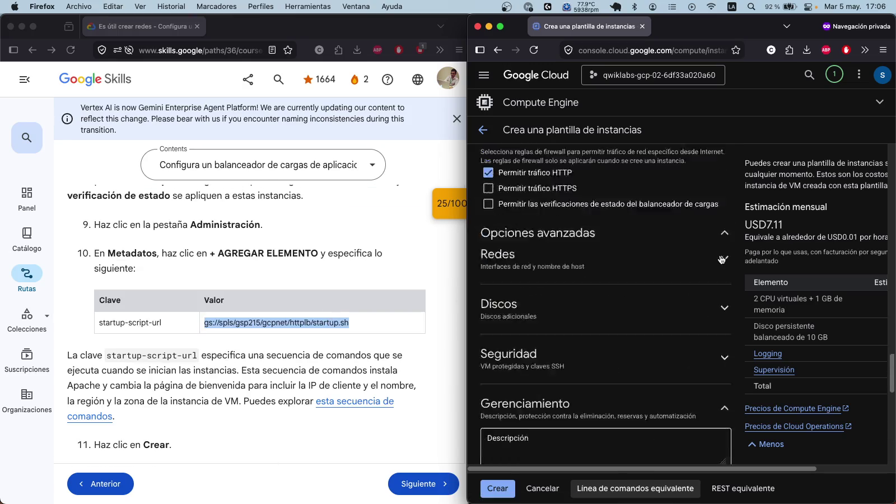
{"action": "scroll", "coordinate": [720, 255], "scroll_direction": "down", "scroll_amount": 1}
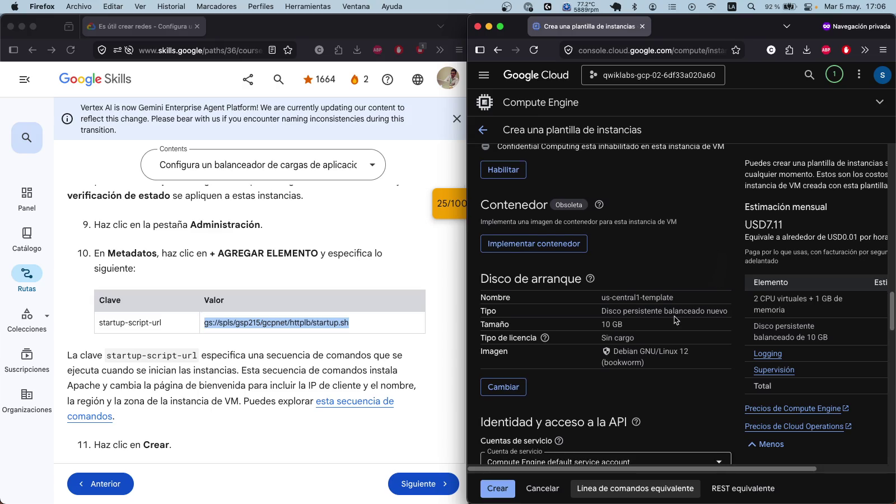
{"action": "scroll", "coordinate": [678, 322], "scroll_direction": "down", "scroll_amount": 1}
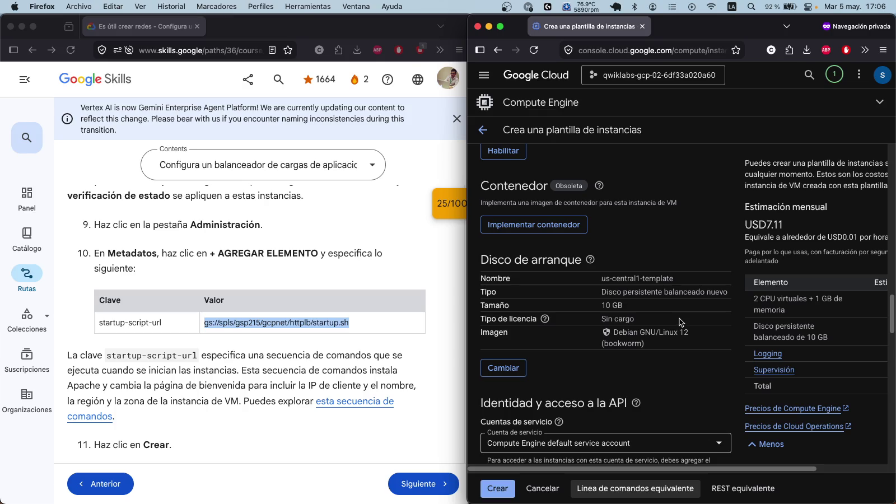
{"action": "scroll", "coordinate": [679, 319], "scroll_direction": "down", "scroll_amount": 1}
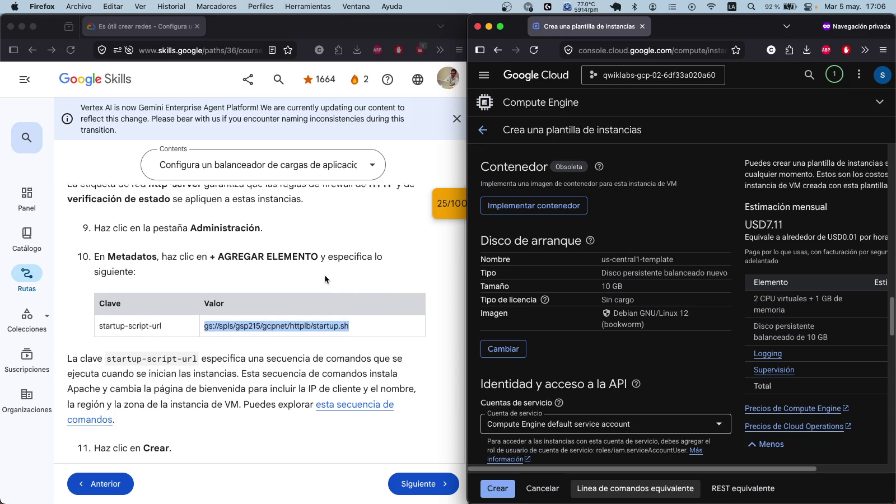
{"action": "scroll", "coordinate": [326, 273], "scroll_direction": "up", "scroll_amount": 10}
{"action": "scroll", "coordinate": [321, 280], "scroll_direction": "up", "scroll_amount": 5}
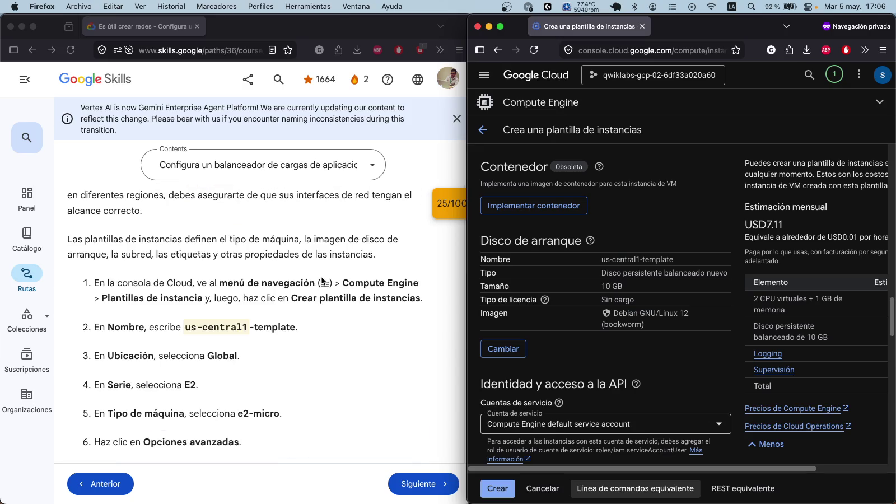
{"action": "scroll", "coordinate": [321, 281], "scroll_direction": "down", "scroll_amount": 7}
{"action": "scroll", "coordinate": [321, 276], "scroll_direction": "down", "scroll_amount": 5}
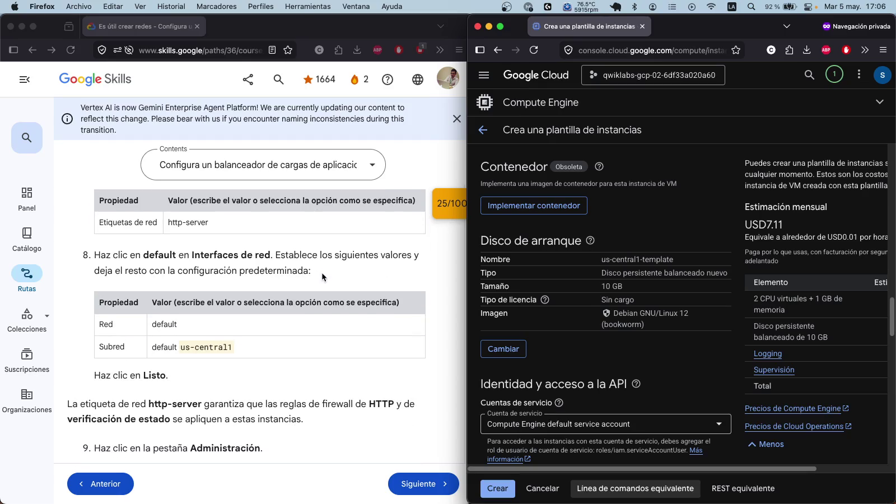
{"action": "scroll", "coordinate": [323, 271], "scroll_direction": "up", "scroll_amount": 10}
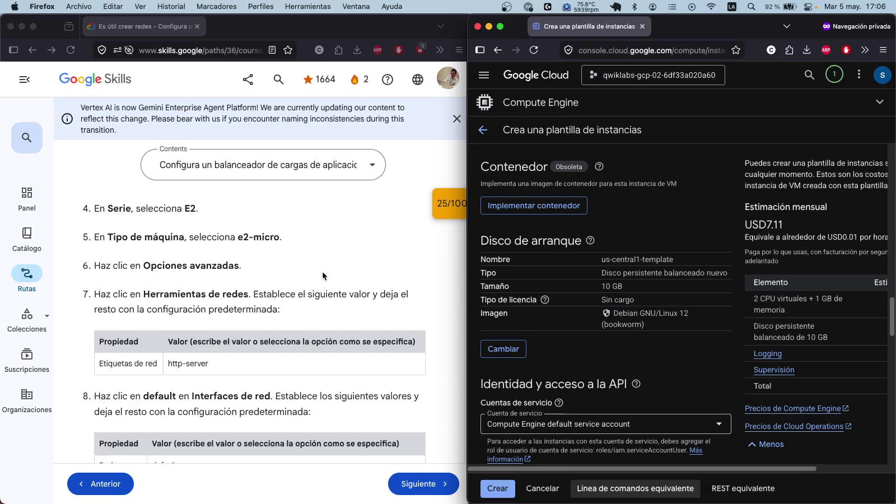
{"action": "scroll", "coordinate": [322, 271], "scroll_direction": "up", "scroll_amount": 3}
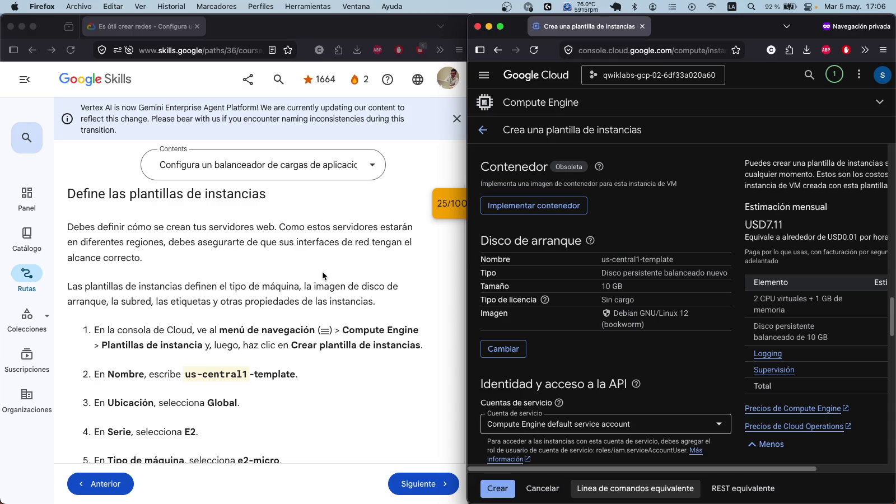
{"action": "scroll", "coordinate": [326, 268], "scroll_direction": "down", "scroll_amount": 3}
{"action": "scroll", "coordinate": [317, 277], "scroll_direction": "down", "scroll_amount": 5}
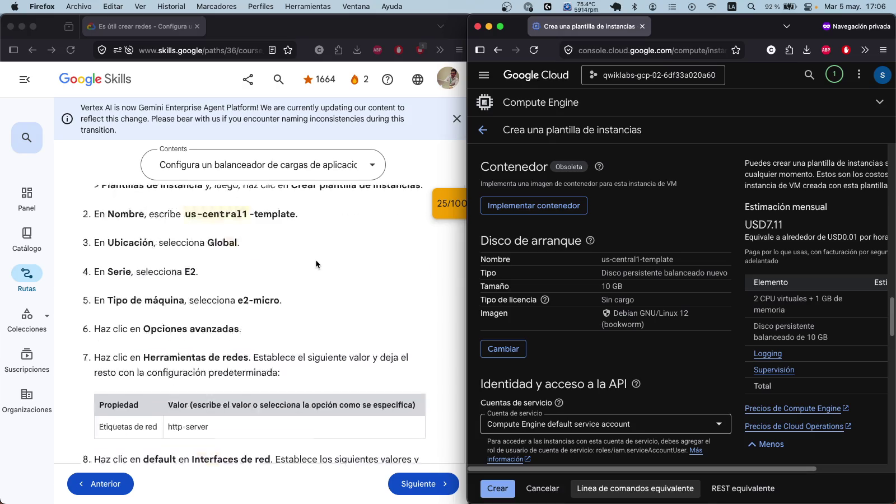
{"action": "scroll", "coordinate": [315, 264], "scroll_direction": "down", "scroll_amount": 5}
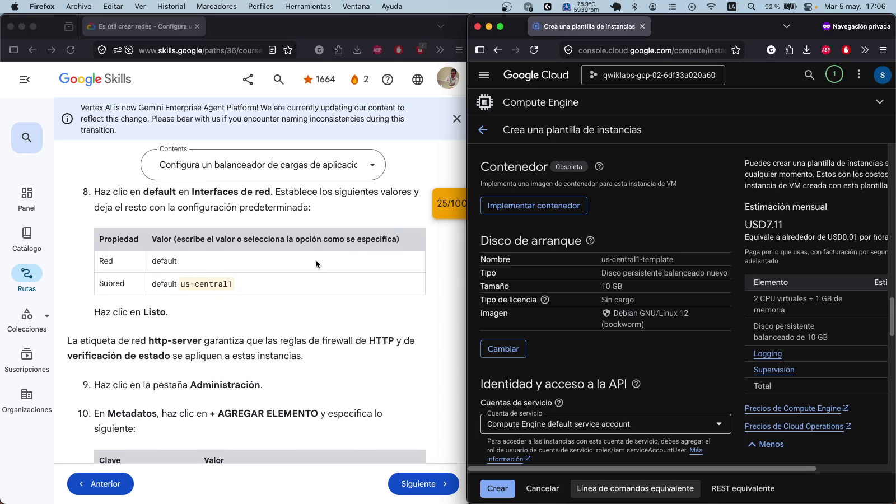
{"action": "scroll", "coordinate": [307, 270], "scroll_direction": "down", "scroll_amount": 2}
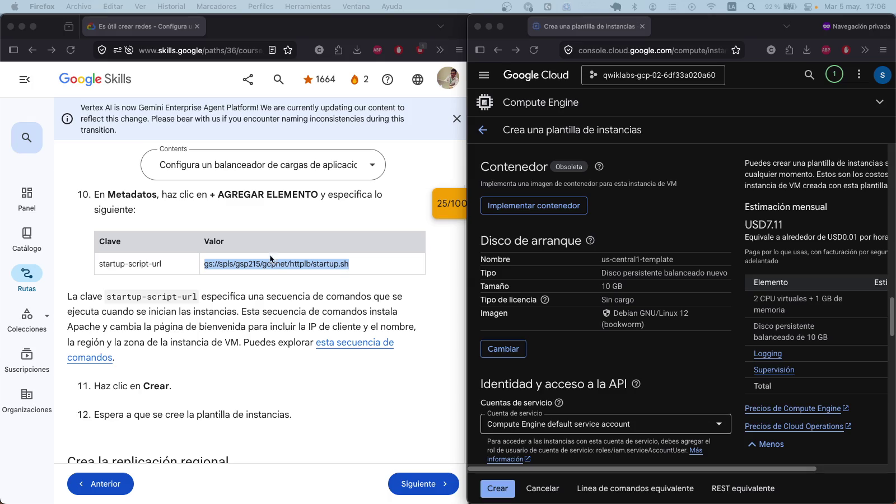
Step: Create us-central1-template and reload the templates list showing it with e2-micro
{"action": "left_click", "coordinate": [507, 488]}
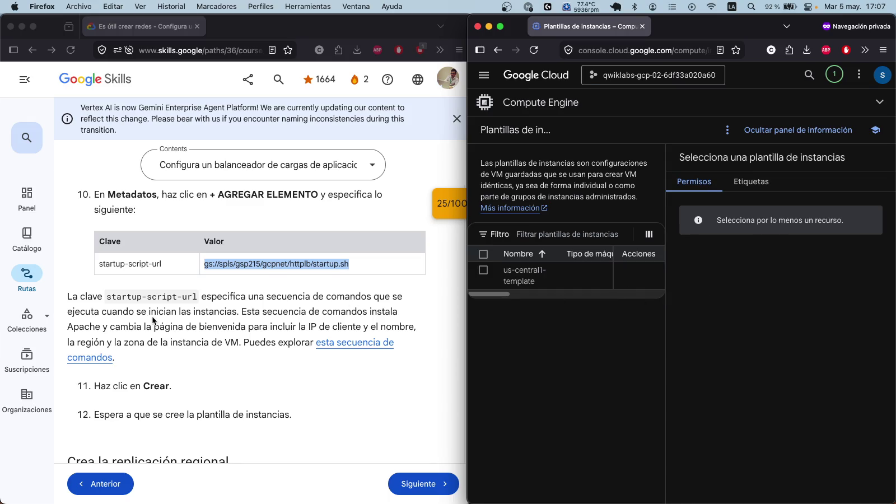
{"action": "scroll", "coordinate": [153, 321], "scroll_direction": "down", "scroll_amount": 1}
{"action": "scroll", "coordinate": [226, 378], "scroll_direction": "down", "scroll_amount": 5}
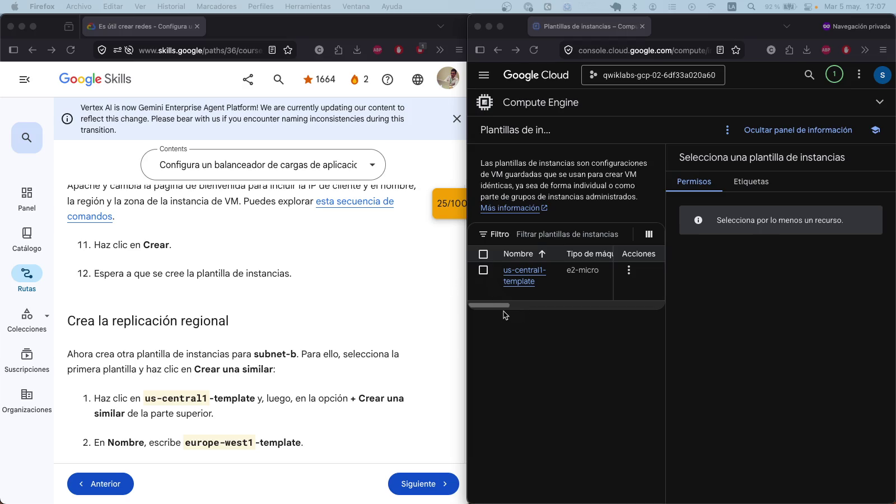
{"action": "mouse_move", "coordinate": [500, 305]}
{"action": "left_mouse_down"}
{"action": "mouse_move", "coordinate": [604, 305]}
{"action": "mouse_move", "coordinate": [514, 305]}
{"action": "left_mouse_up"}
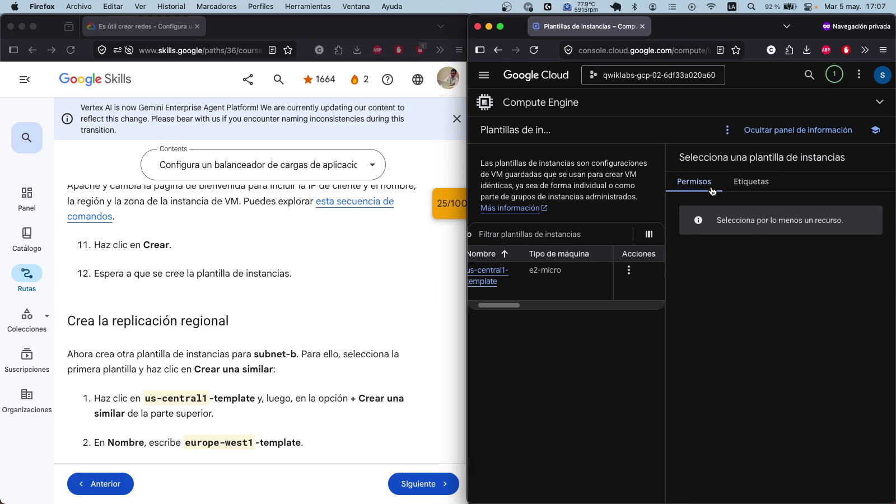
{"action": "left_click", "coordinate": [797, 130]}
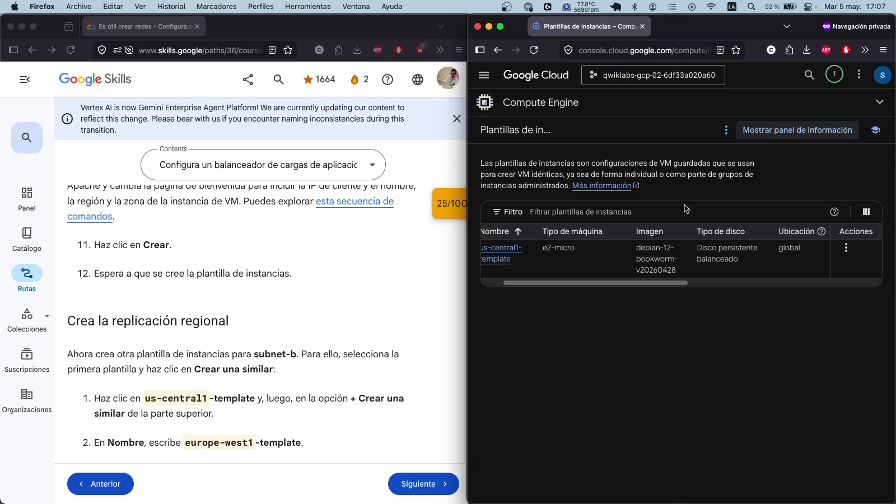
{"action": "left_click", "coordinate": [533, 49]}
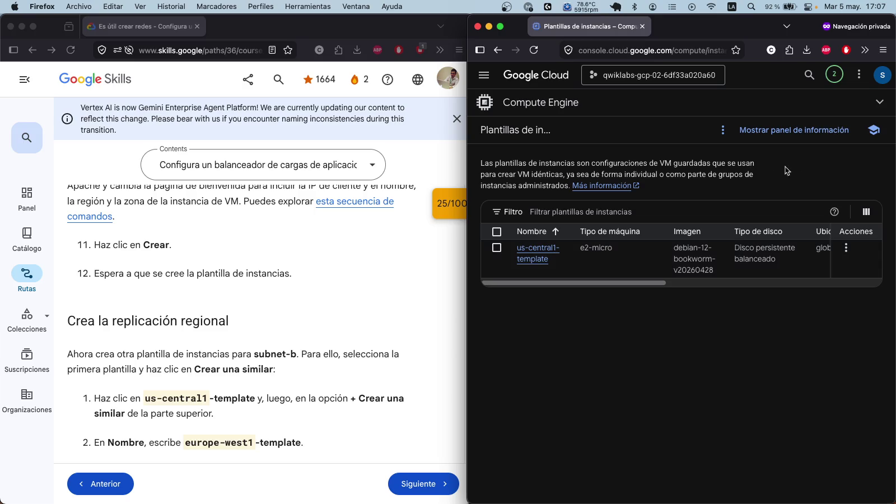
{"action": "left_click", "coordinate": [496, 248]}
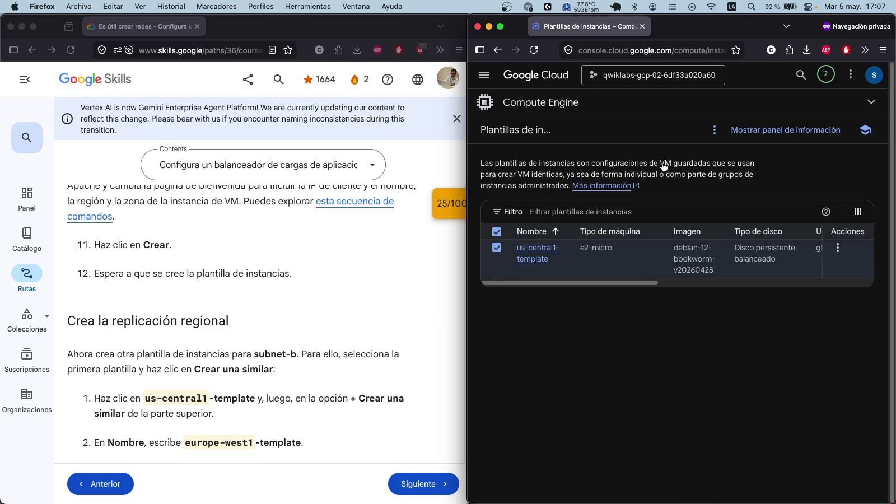
{"action": "left_click", "coordinate": [715, 132]}
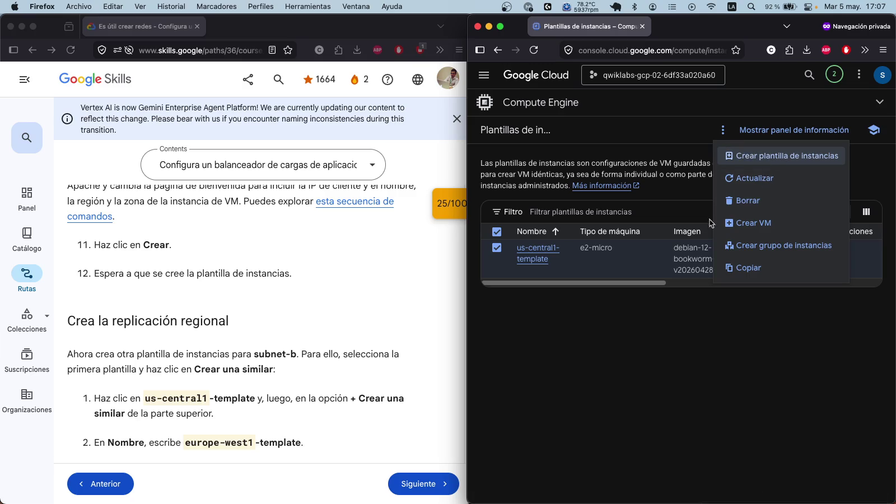
{"action": "left_click", "coordinate": [720, 302]}
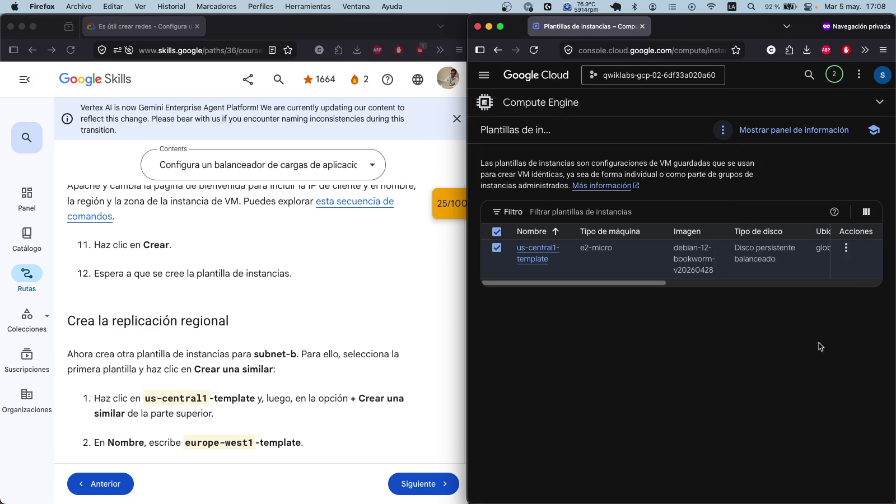
{"action": "left_click", "coordinate": [847, 248]}
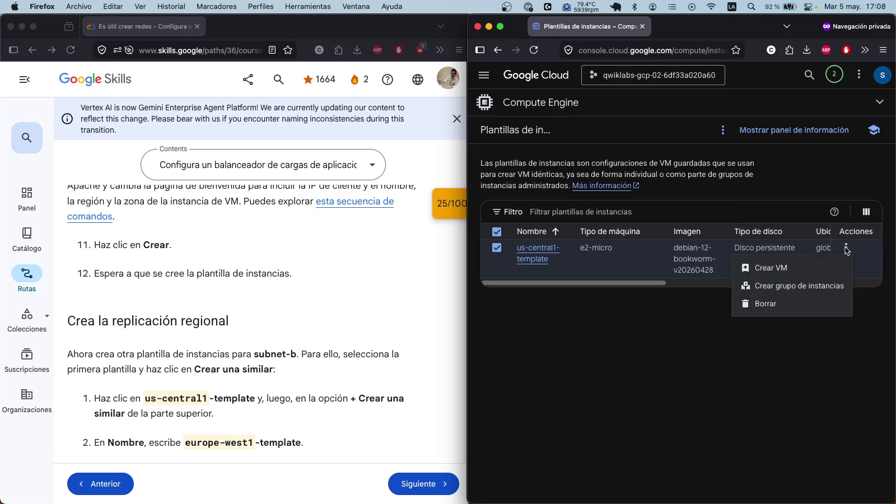
{"action": "left_click", "coordinate": [645, 321]}
{"action": "left_click_drag", "start_coordinate": [468, 175], "coordinate": [146, 163]}
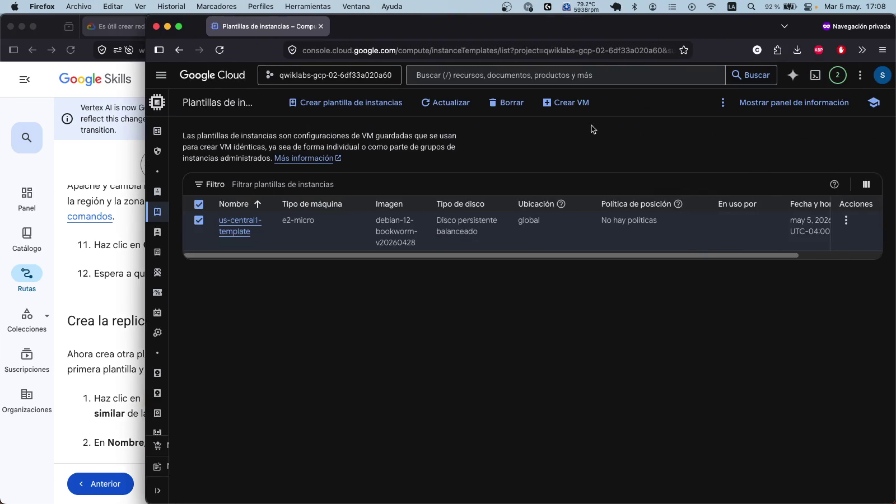
{"action": "left_click", "coordinate": [723, 104]}
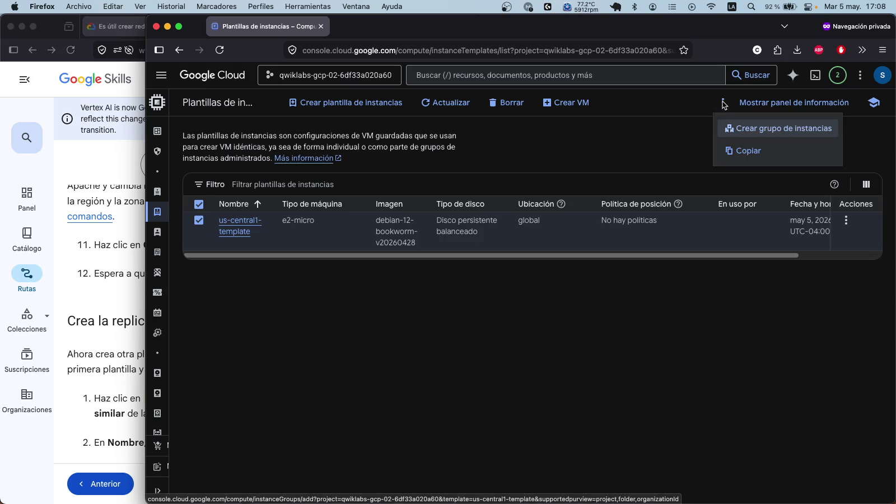
{"action": "left_click", "coordinate": [202, 224]}
{"action": "left_click", "coordinate": [202, 224]}
{"action": "left_click", "coordinate": [202, 224]}
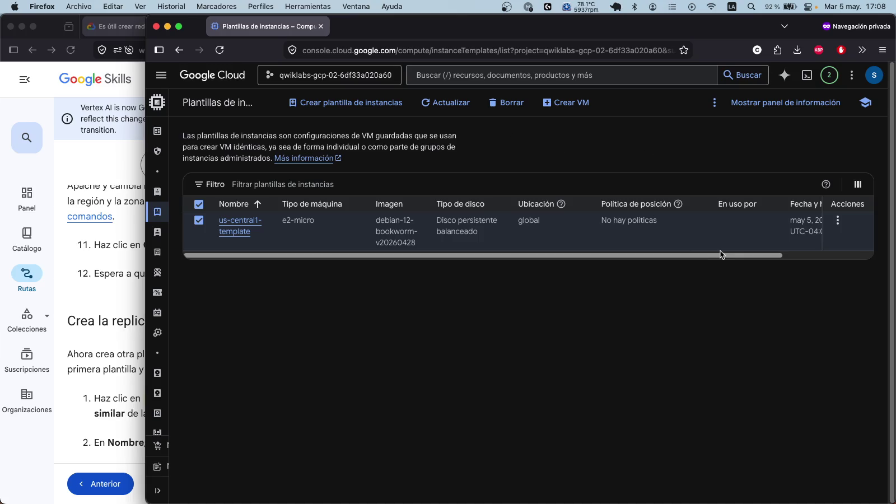
{"action": "left_click", "coordinate": [846, 223]}
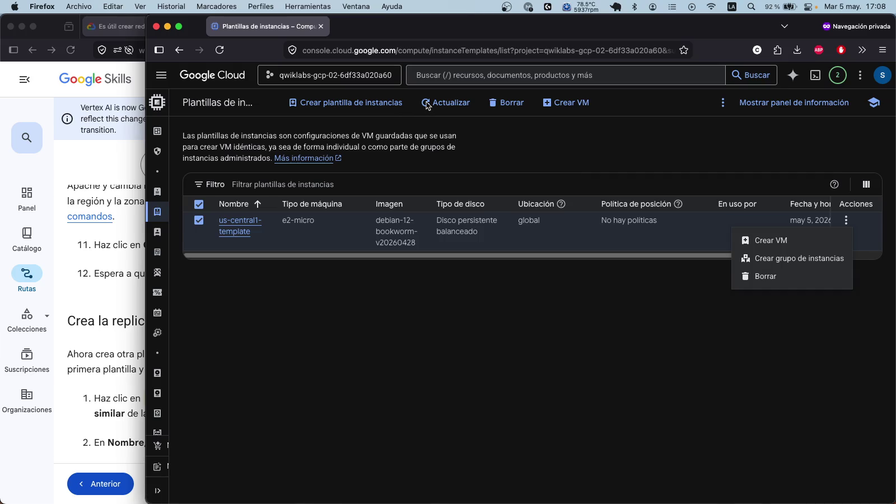
{"action": "left_click", "coordinate": [446, 105]}
{"action": "left_click", "coordinate": [448, 106]}
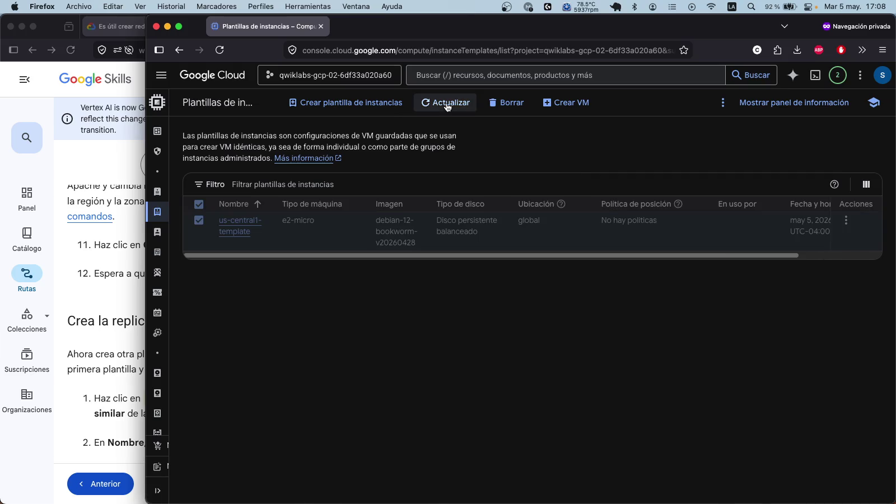
{"action": "left_click", "coordinate": [392, 102]}
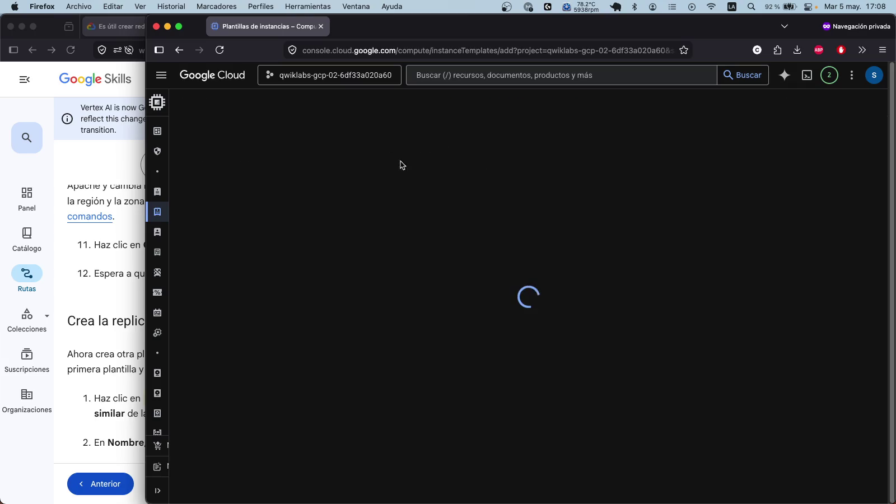
{"action": "mouse_move", "coordinate": [144, 228]}
{"action": "left_mouse_down"}
{"action": "mouse_move", "coordinate": [611, 210]}
{"action": "mouse_move", "coordinate": [383, 202]}
{"action": "left_mouse_up"}
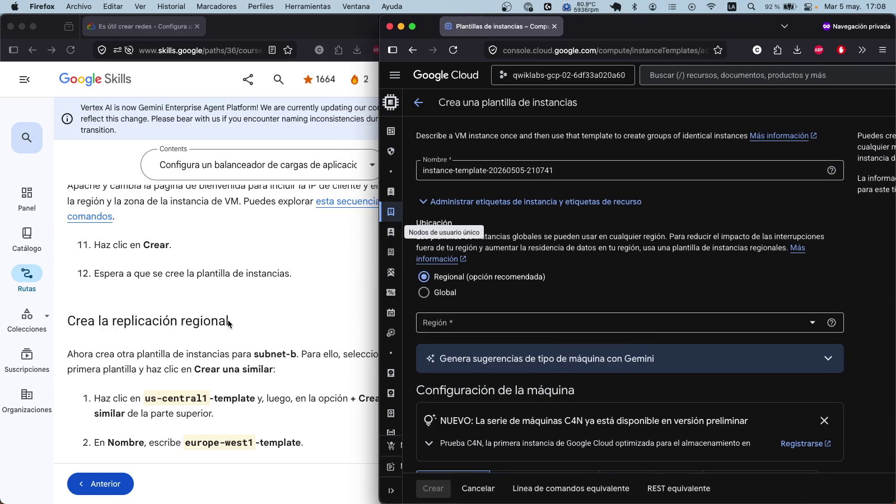
{"action": "scroll", "coordinate": [269, 313], "scroll_direction": "down", "scroll_amount": 2}
{"action": "mouse_move", "coordinate": [380, 324]}
{"action": "left_mouse_down"}
{"action": "mouse_move", "coordinate": [531, 314]}
{"action": "mouse_move", "coordinate": [421, 306]}
{"action": "left_mouse_up"}
{"action": "scroll", "coordinate": [626, 302], "scroll_direction": "down", "scroll_amount": 6}
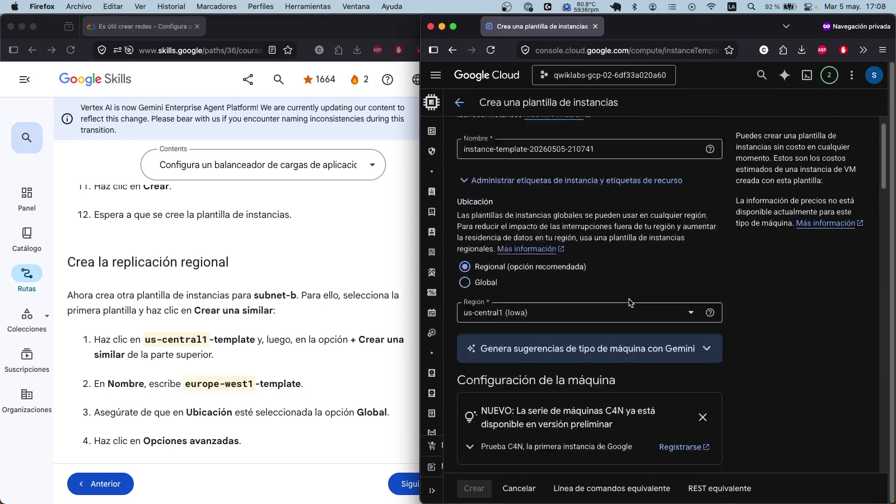
{"action": "scroll", "coordinate": [629, 304], "scroll_direction": "up", "scroll_amount": 3}
{"action": "scroll", "coordinate": [629, 298], "scroll_direction": "up", "scroll_amount": 5}
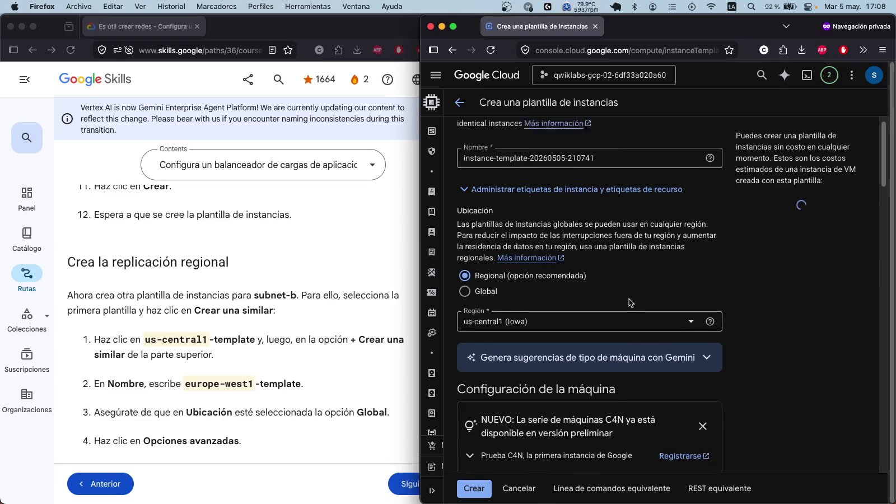
{"action": "scroll", "coordinate": [247, 363], "scroll_direction": "down", "scroll_amount": 2}
{"action": "scroll", "coordinate": [248, 364], "scroll_direction": "down", "scroll_amount": 5}
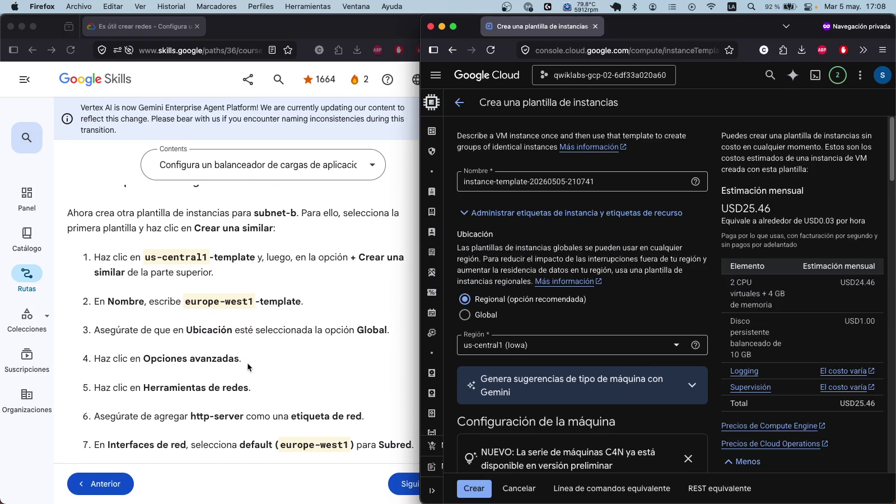
{"action": "scroll", "coordinate": [268, 343], "scroll_direction": "down", "scroll_amount": 4}
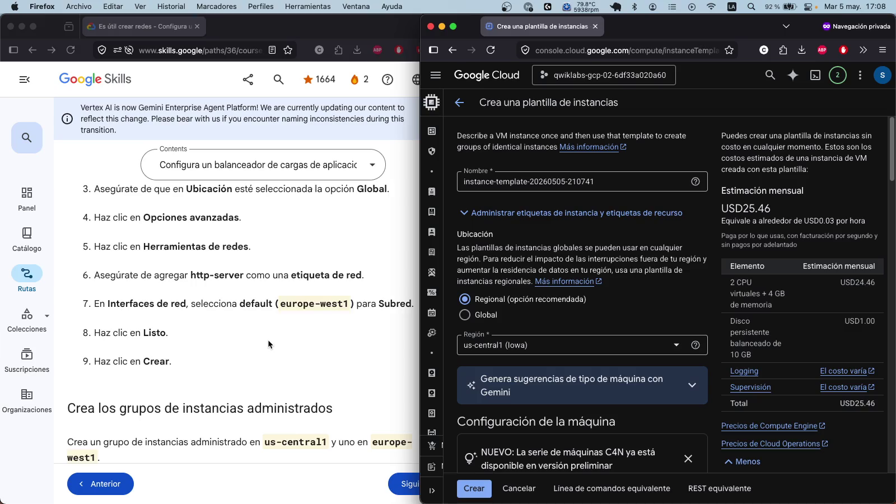
{"action": "scroll", "coordinate": [268, 344], "scroll_direction": "up", "scroll_amount": 5}
{"action": "scroll", "coordinate": [268, 340], "scroll_direction": "up", "scroll_amount": 4}
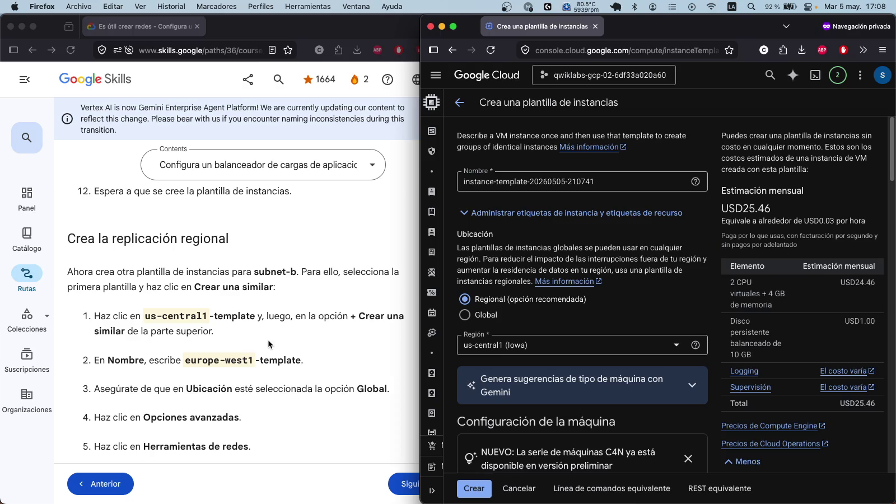
{"action": "left_click", "coordinate": [200, 363]}
Step: Name the new template europe-west1-template and set its location to Global
{"action": "left_click_drag", "start_coordinate": [186, 360], "coordinate": [301, 362]}
{"action": "right_click", "coordinate": [300, 363]}
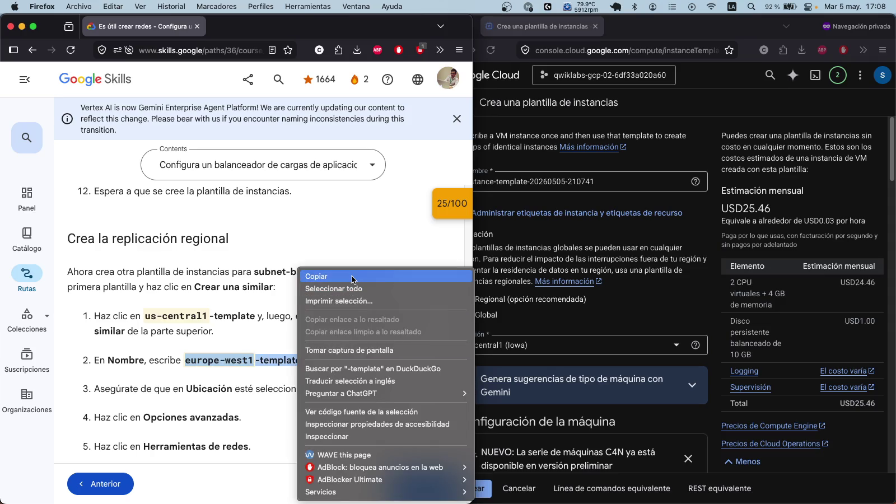
{"action": "left_click", "coordinate": [373, 275]}
{"action": "left_click", "coordinate": [506, 175]}
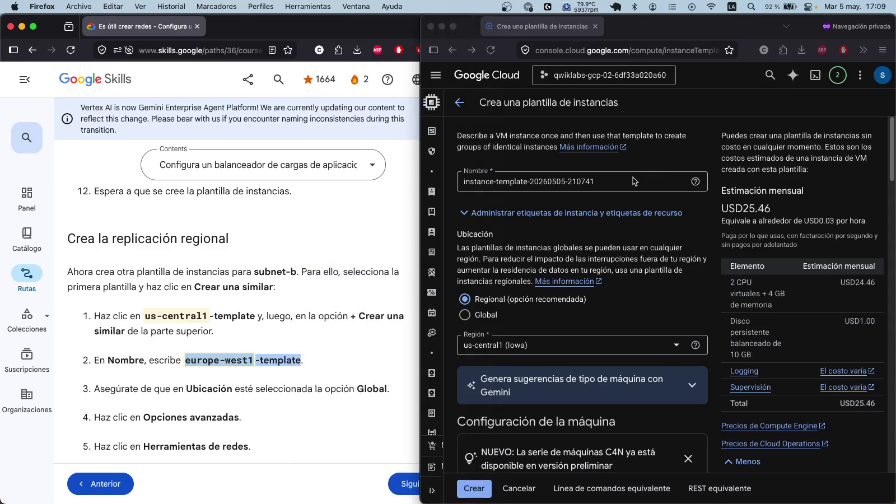
{"action": "triple_click", "coordinate": [507, 175]}
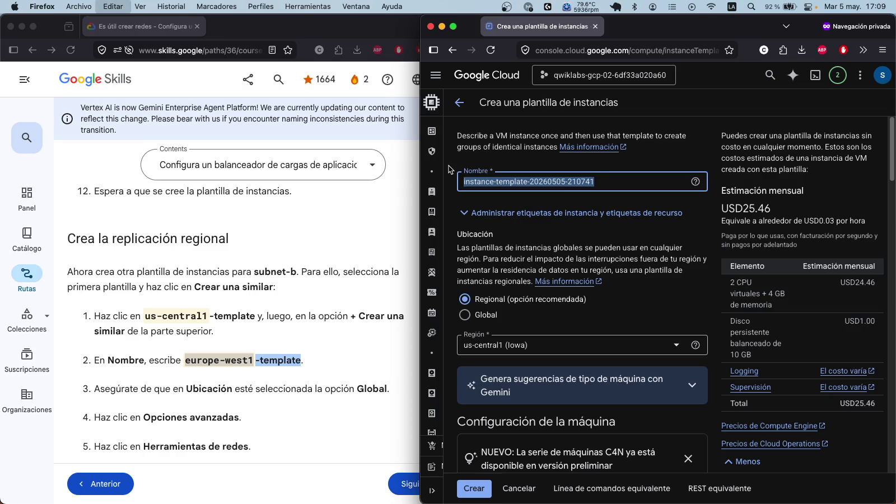
{"action": "key", "text": "super+v"}
{"action": "left_click", "coordinate": [469, 316]}
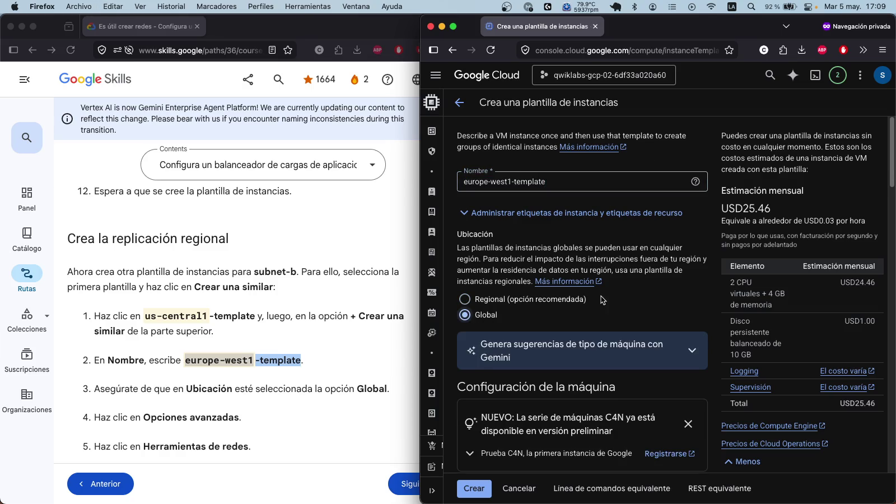
Step: Choose the e2-micro machine type for the template
{"action": "scroll", "coordinate": [601, 296], "scroll_direction": "down", "scroll_amount": 2}
{"action": "scroll", "coordinate": [329, 333], "scroll_direction": "down", "scroll_amount": 2}
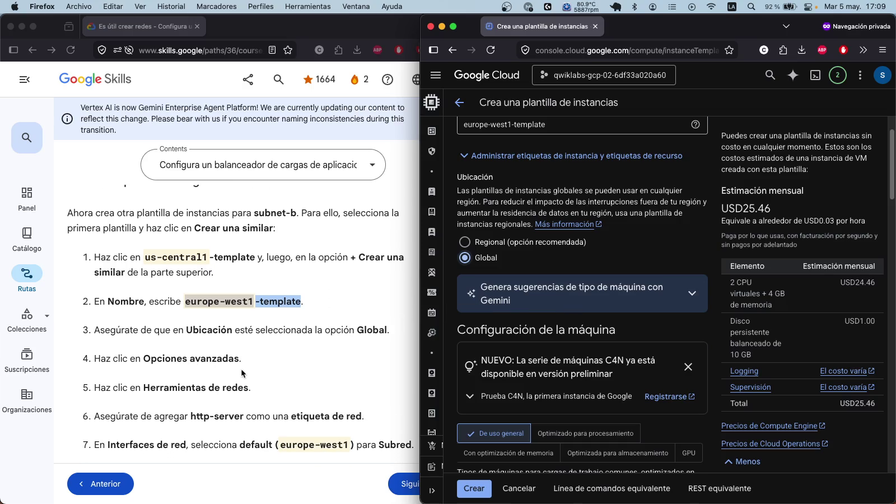
{"action": "scroll", "coordinate": [295, 365], "scroll_direction": "down", "scroll_amount": 1}
{"action": "scroll", "coordinate": [486, 319], "scroll_direction": "down", "scroll_amount": 1}
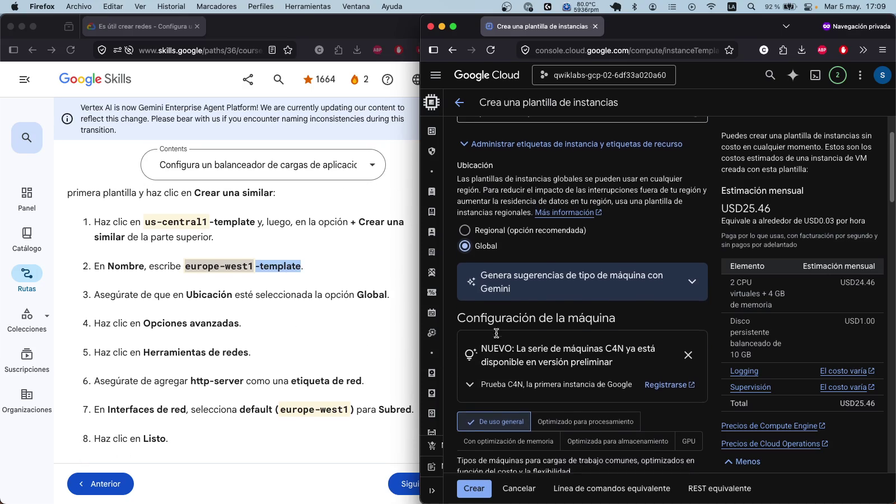
{"action": "scroll", "coordinate": [370, 304], "scroll_direction": "up", "scroll_amount": 15}
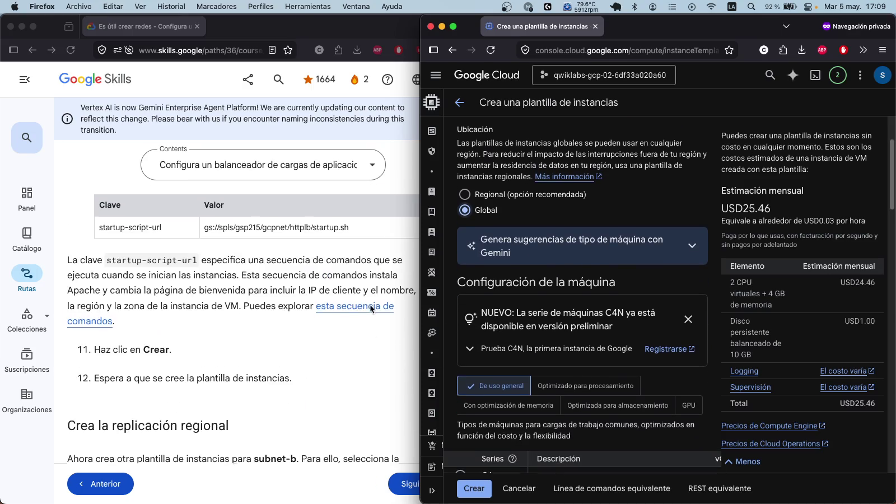
{"action": "scroll", "coordinate": [368, 307], "scroll_direction": "up", "scroll_amount": 8}
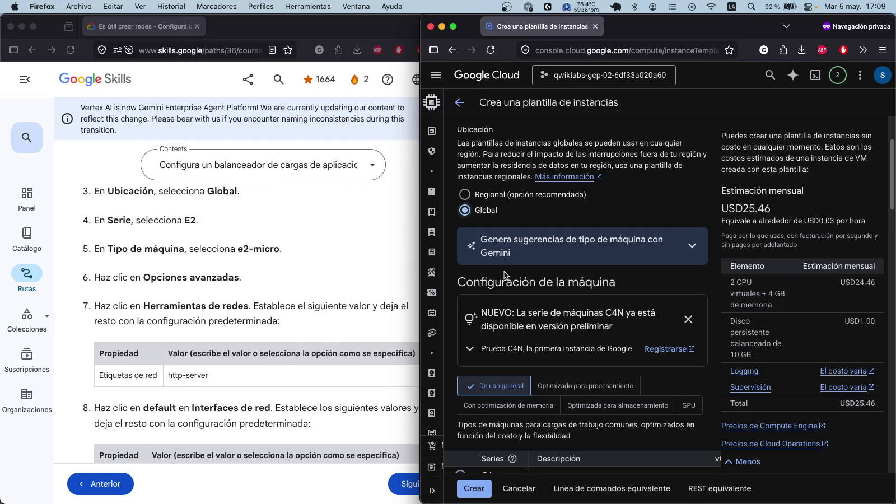
{"action": "scroll", "coordinate": [494, 308], "scroll_direction": "down", "scroll_amount": 5}
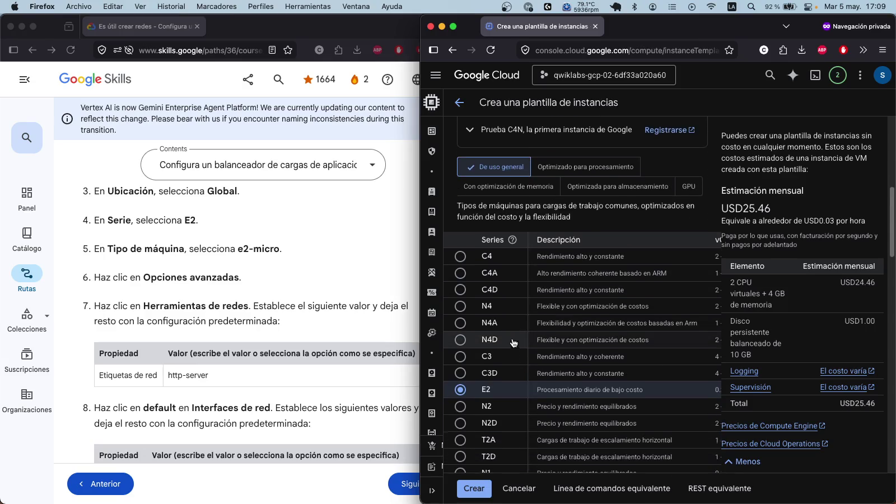
{"action": "scroll", "coordinate": [513, 343], "scroll_direction": "down", "scroll_amount": 5}
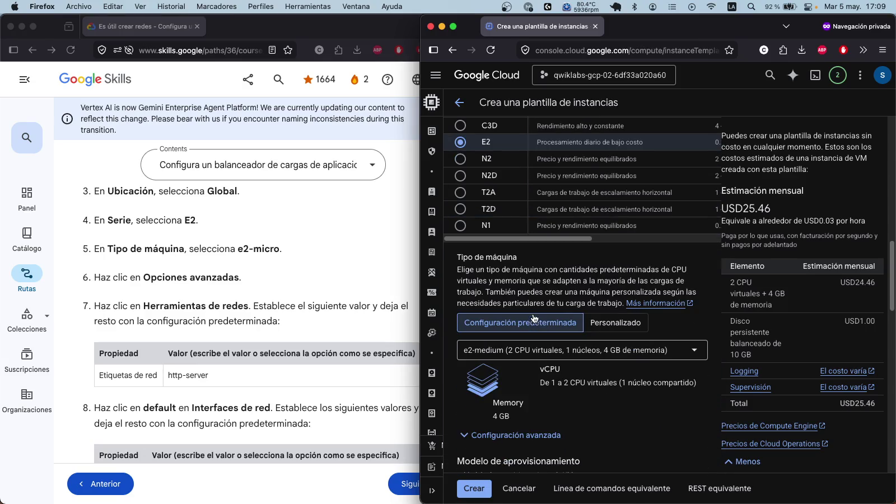
{"action": "left_click", "coordinate": [552, 347]}
{"action": "left_click", "coordinate": [631, 290]}
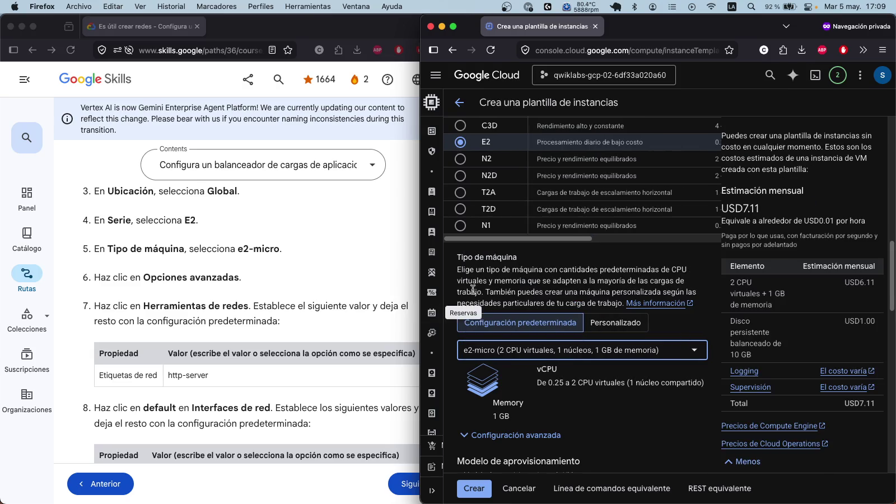
Step: Review the 10 GB balanced disk and USD7.11 monthly estimate, then expand Opciones avanzadas
{"action": "scroll", "coordinate": [455, 297], "scroll_direction": "down", "scroll_amount": 3}
{"action": "scroll", "coordinate": [621, 353], "scroll_direction": "down", "scroll_amount": 4}
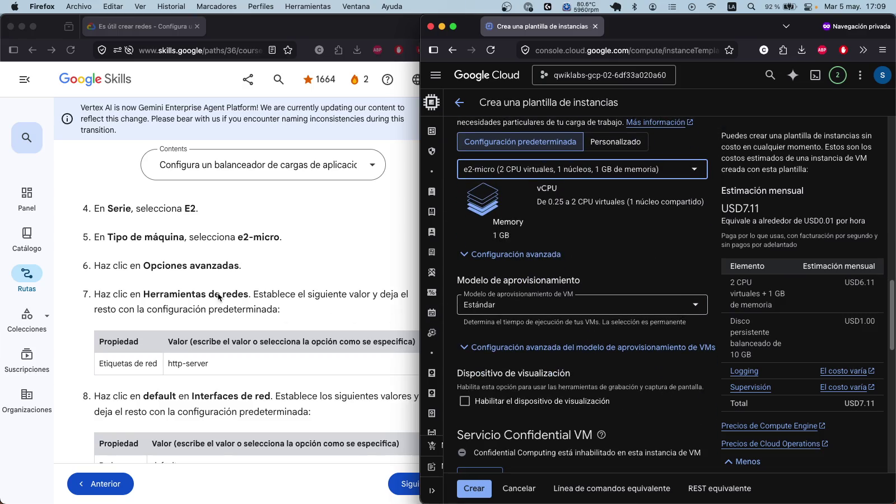
{"action": "scroll", "coordinate": [664, 262], "scroll_direction": "up", "scroll_amount": 3}
{"action": "scroll", "coordinate": [633, 272], "scroll_direction": "down", "scroll_amount": 2}
{"action": "scroll", "coordinate": [619, 281], "scroll_direction": "down", "scroll_amount": 7}
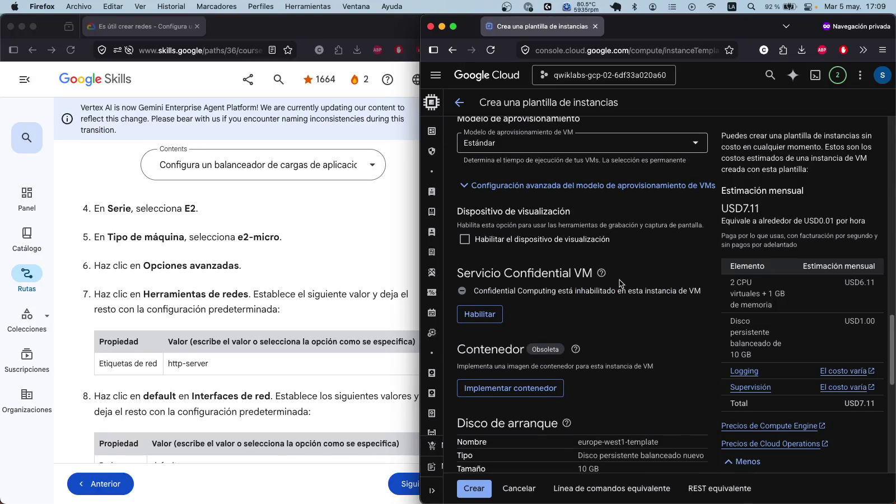
{"action": "scroll", "coordinate": [619, 283], "scroll_direction": "up", "scroll_amount": 20}
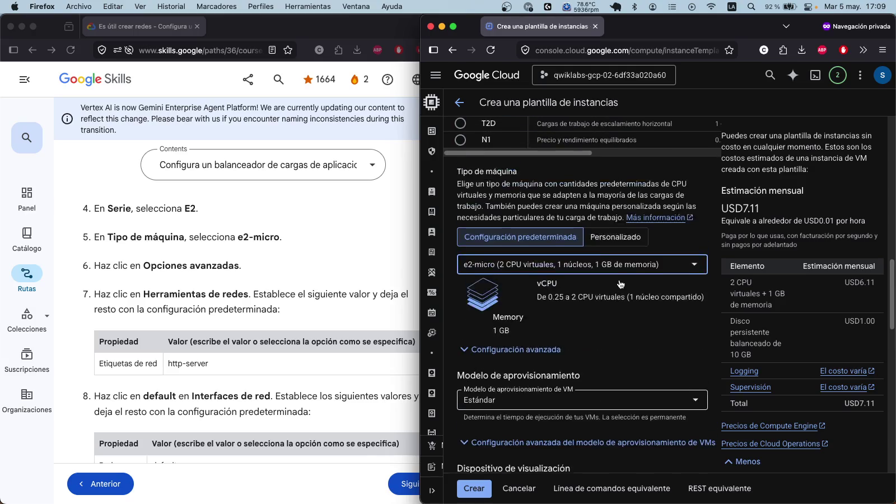
{"action": "scroll", "coordinate": [620, 284], "scroll_direction": "up", "scroll_amount": 10}
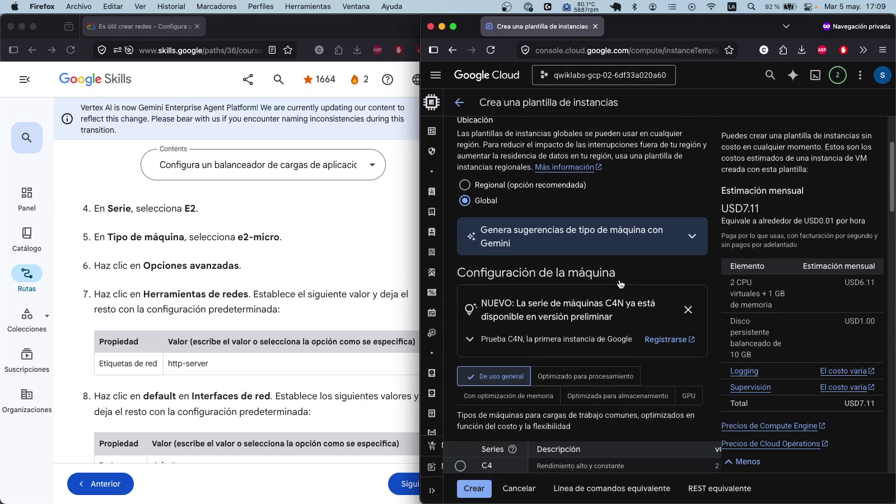
{"action": "scroll", "coordinate": [610, 268], "scroll_direction": "down", "scroll_amount": 8}
{"action": "scroll", "coordinate": [604, 280], "scroll_direction": "down", "scroll_amount": 7}
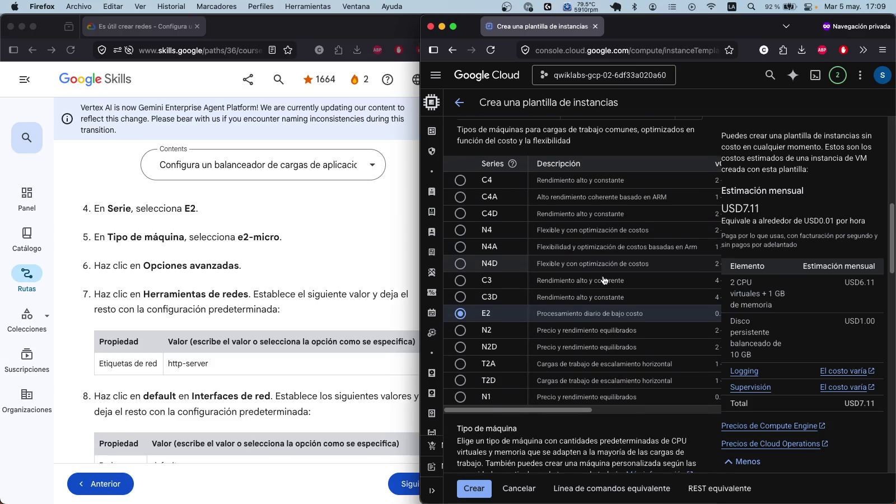
{"action": "scroll", "coordinate": [604, 280], "scroll_direction": "down", "scroll_amount": 10}
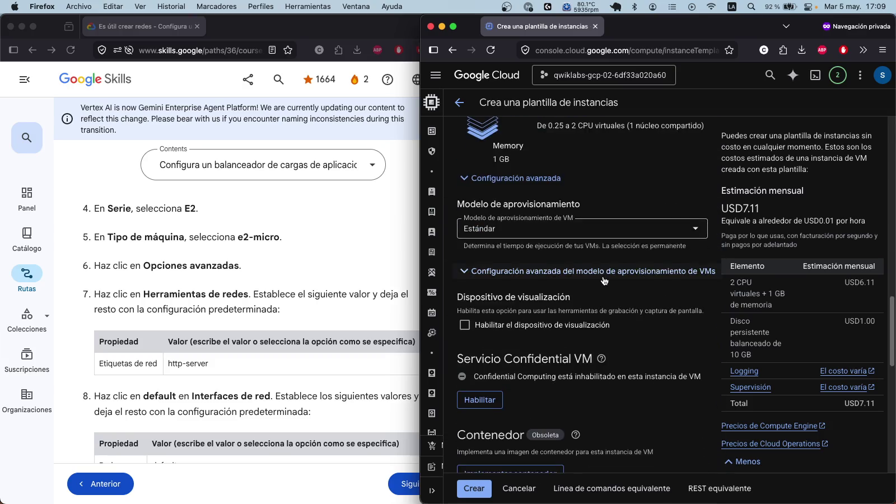
{"action": "scroll", "coordinate": [577, 318], "scroll_direction": "down", "scroll_amount": 2}
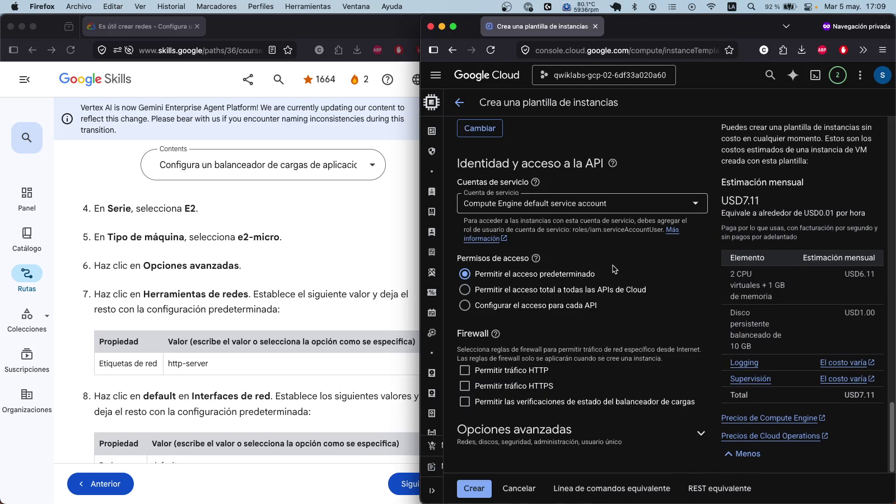
{"action": "scroll", "coordinate": [296, 330], "scroll_direction": "down", "scroll_amount": 5}
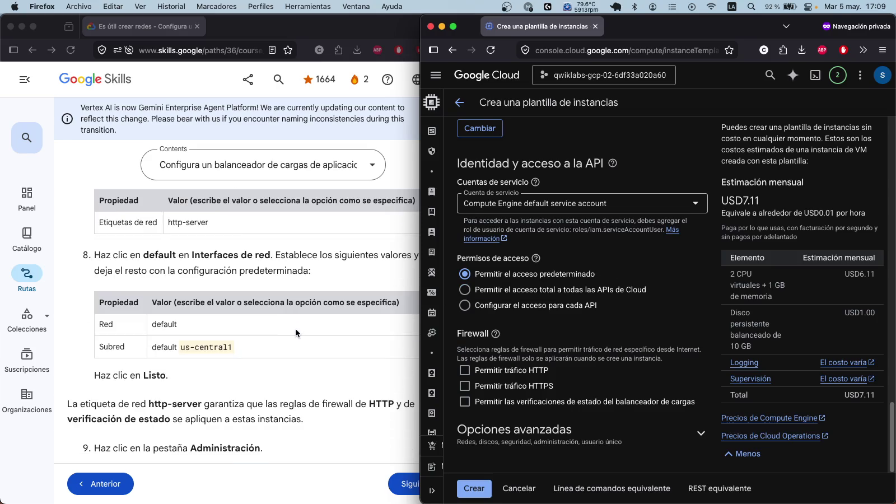
{"action": "scroll", "coordinate": [296, 330], "scroll_direction": "up", "scroll_amount": 8}
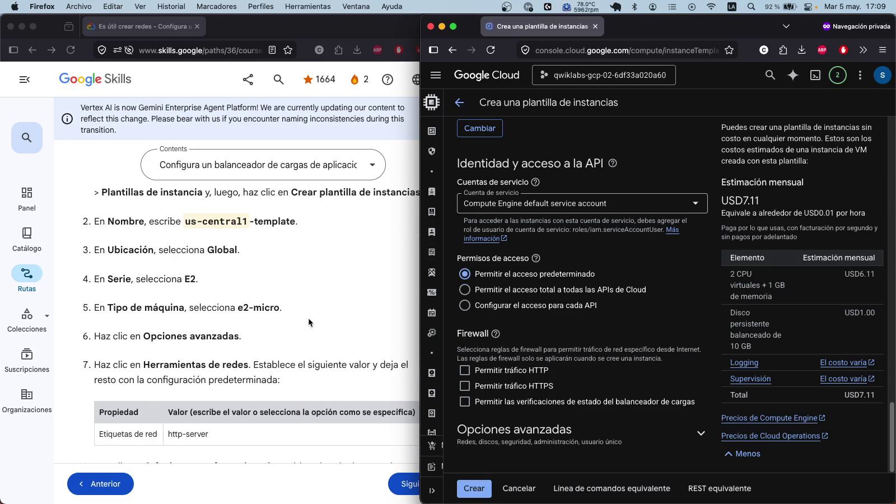
{"action": "scroll", "coordinate": [329, 314], "scroll_direction": "up", "scroll_amount": 3}
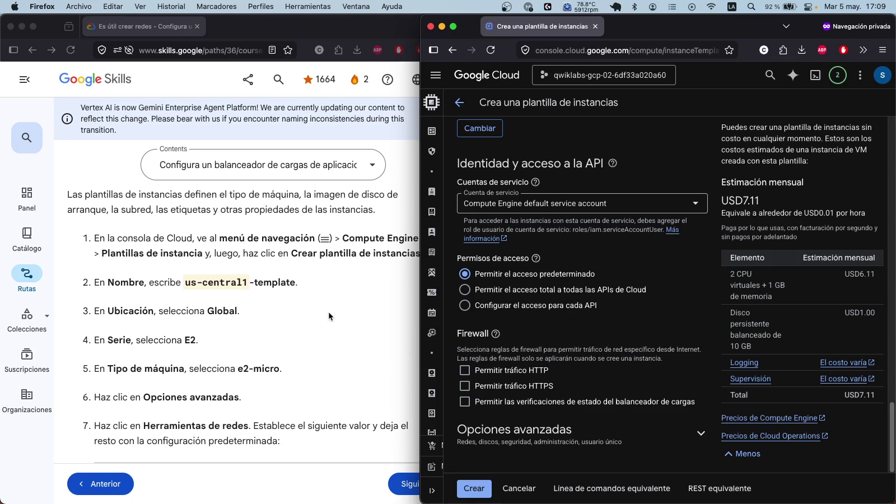
{"action": "scroll", "coordinate": [329, 322], "scroll_direction": "down", "scroll_amount": 5}
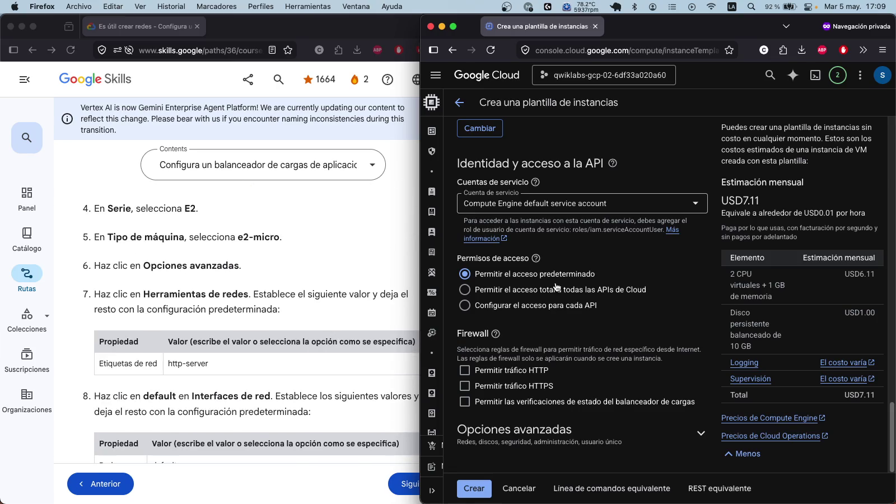
{"action": "left_click", "coordinate": [565, 434]}
Step: Add the network tag http-server, copied from the lab instructions, in the template's networking settings
{"action": "scroll", "coordinate": [601, 376], "scroll_direction": "down", "scroll_amount": 3}
{"action": "left_click", "coordinate": [535, 322]}
{"action": "scroll", "coordinate": [577, 273], "scroll_direction": "down", "scroll_amount": 2}
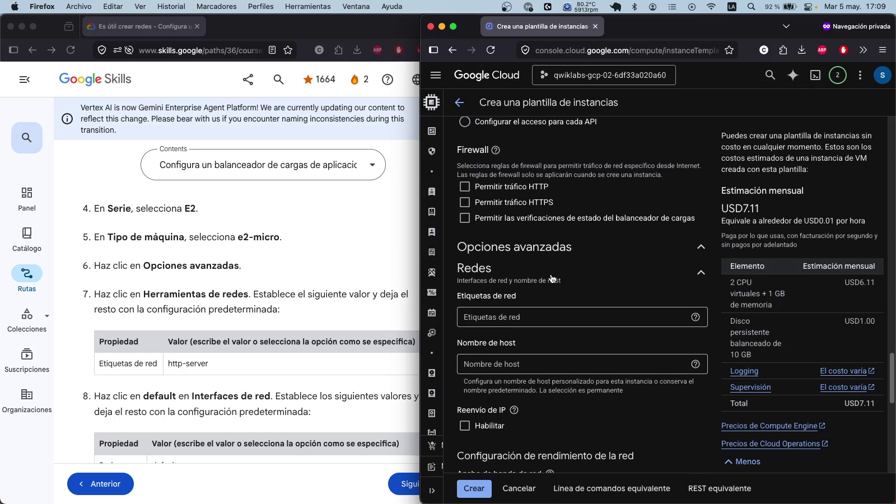
{"action": "left_click", "coordinate": [218, 363]}
{"action": "left_click_drag", "start_coordinate": [218, 363], "coordinate": [168, 364]}
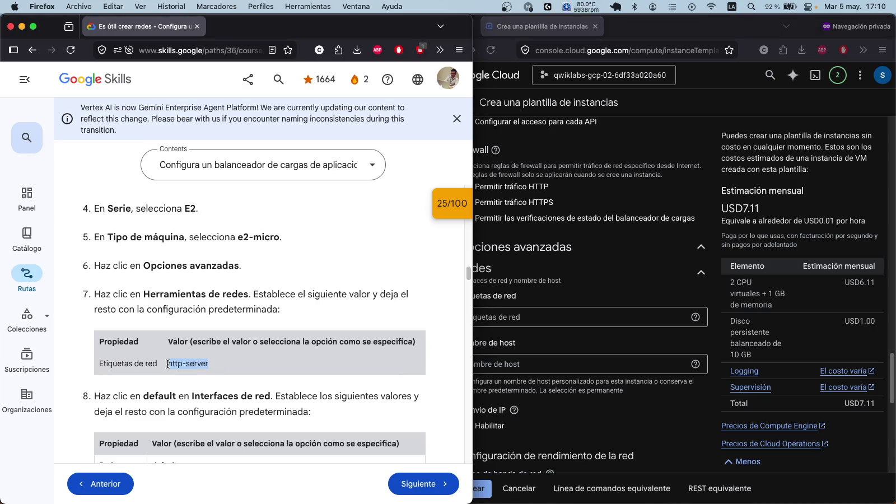
{"action": "left_click", "coordinate": [589, 322]}
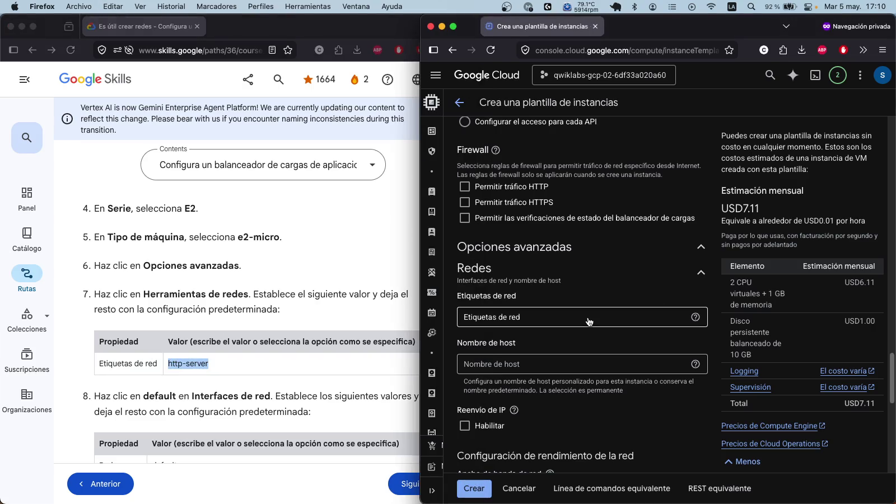
{"action": "left_click", "coordinate": [565, 319]}
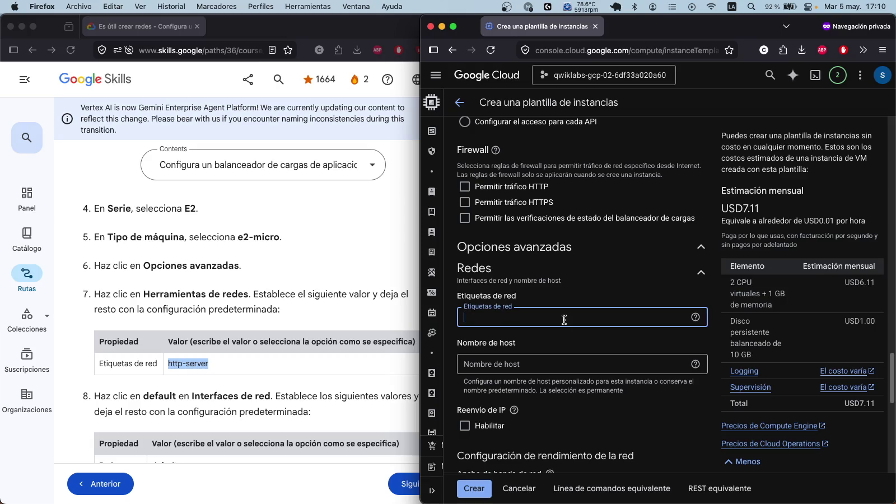
{"action": "key", "text": "cmd+v"}
{"action": "scroll", "coordinate": [564, 319], "scroll_direction": "down", "scroll_amount": 2}
{"action": "scroll", "coordinate": [360, 336], "scroll_direction": "down", "scroll_amount": 2}
{"action": "scroll", "coordinate": [360, 339], "scroll_direction": "down", "scroll_amount": 2}
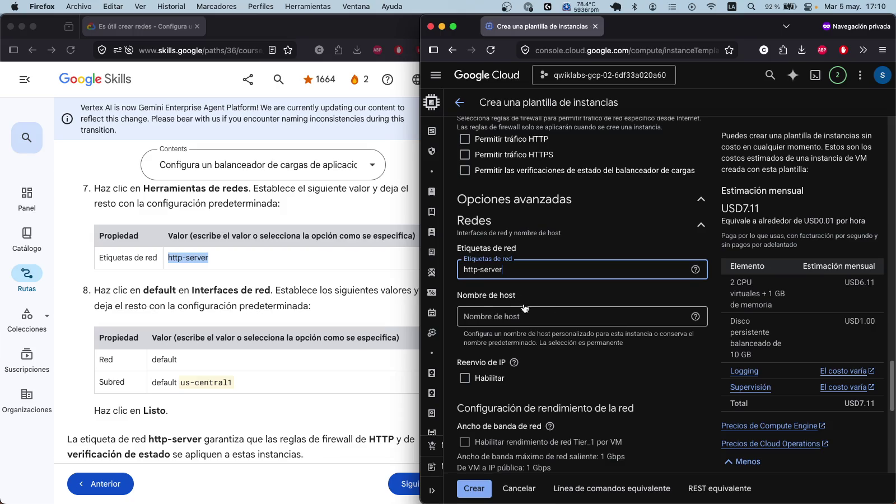
{"action": "scroll", "coordinate": [522, 306], "scroll_direction": "down", "scroll_amount": 5}
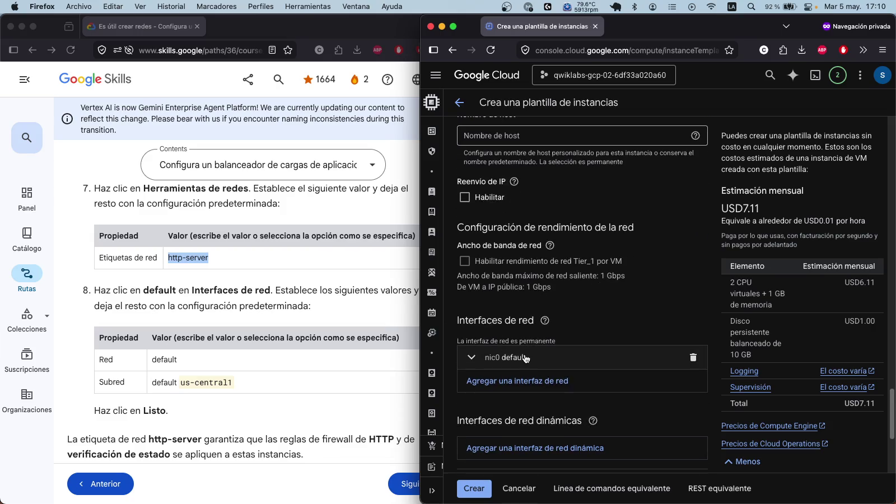
Step: Set the nic0 interface's subnet to default (europe-west1), IPv4 10.132.0.0/20
{"action": "left_click", "coordinate": [542, 360]}
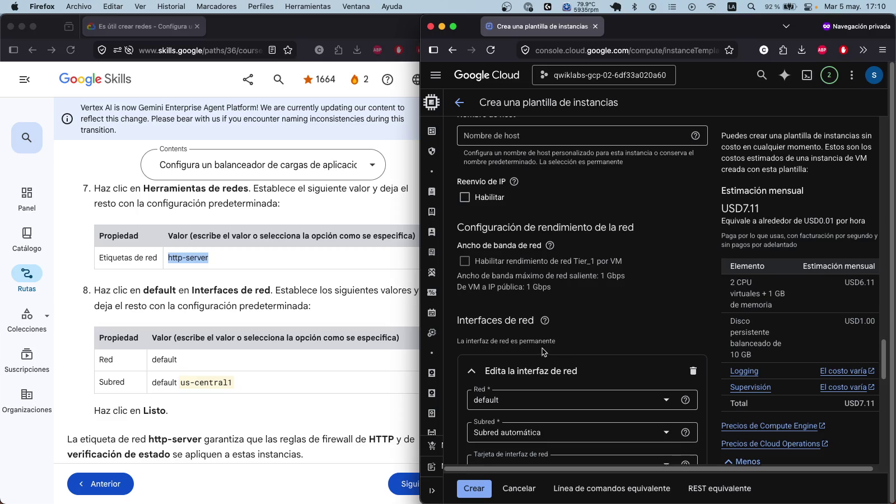
{"action": "scroll", "coordinate": [542, 349], "scroll_direction": "down", "scroll_amount": 3}
{"action": "left_click", "coordinate": [557, 357]}
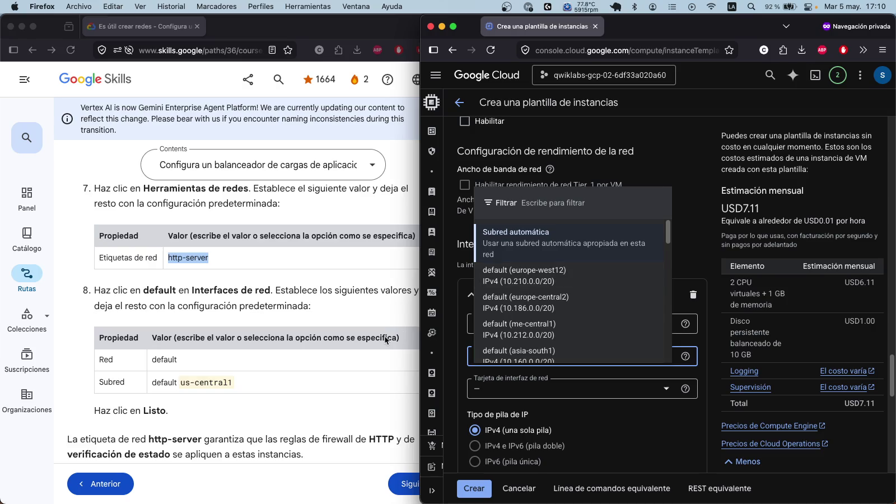
{"action": "scroll", "coordinate": [385, 336], "scroll_direction": "down", "scroll_amount": 10}
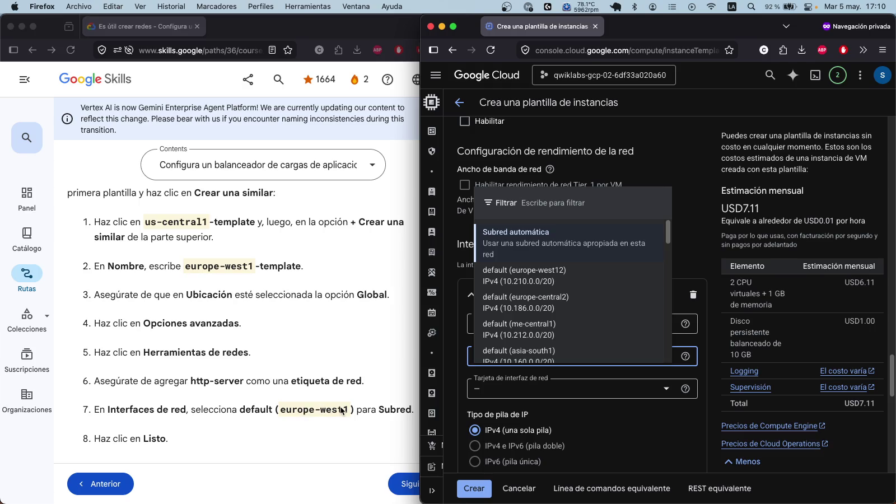
{"action": "left_click", "coordinate": [533, 278]}
{"action": "key", "text": "Return"}
{"action": "scroll", "coordinate": [615, 307], "scroll_direction": "down", "scroll_amount": 2}
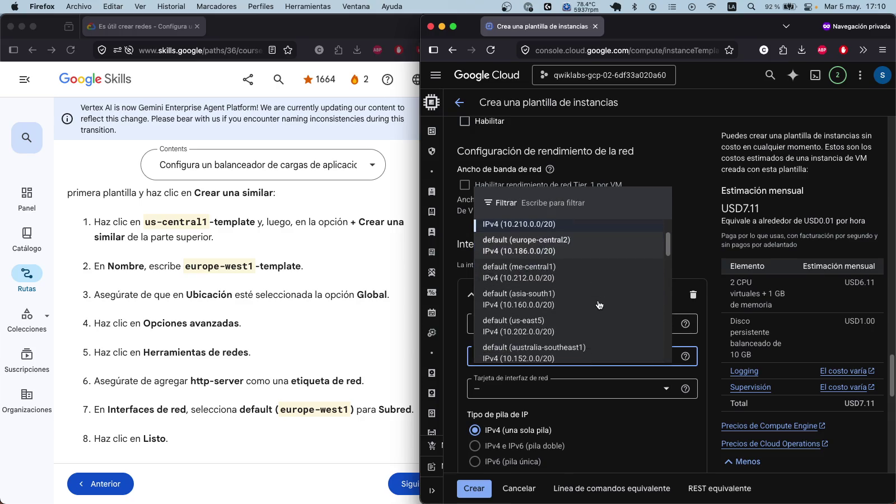
{"action": "scroll", "coordinate": [599, 304], "scroll_direction": "down", "scroll_amount": 6}
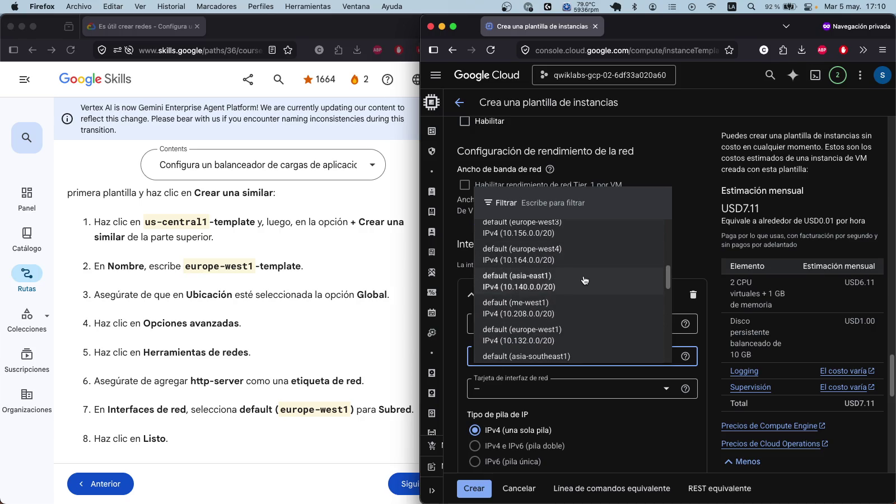
{"action": "scroll", "coordinate": [580, 259], "scroll_direction": "up", "scroll_amount": 1}
{"action": "scroll", "coordinate": [579, 260], "scroll_direction": "up", "scroll_amount": 2}
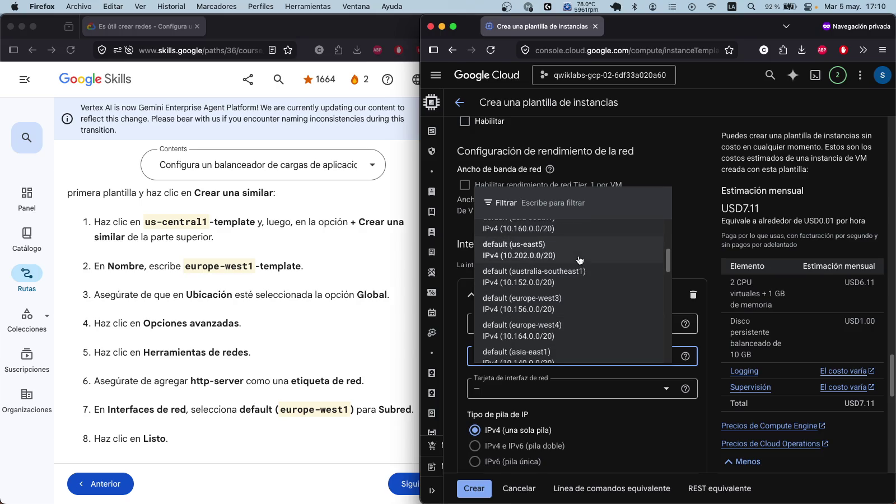
{"action": "scroll", "coordinate": [572, 300], "scroll_direction": "up", "scroll_amount": 5}
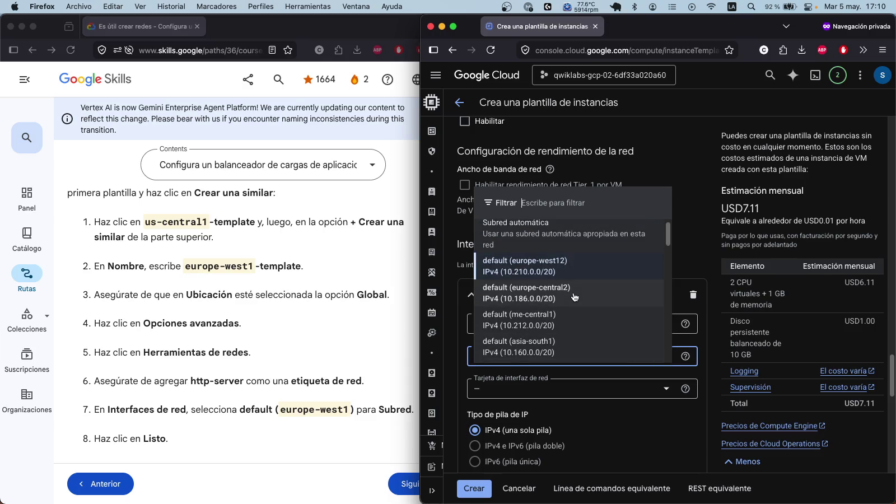
{"action": "scroll", "coordinate": [574, 297], "scroll_direction": "down", "scroll_amount": 5}
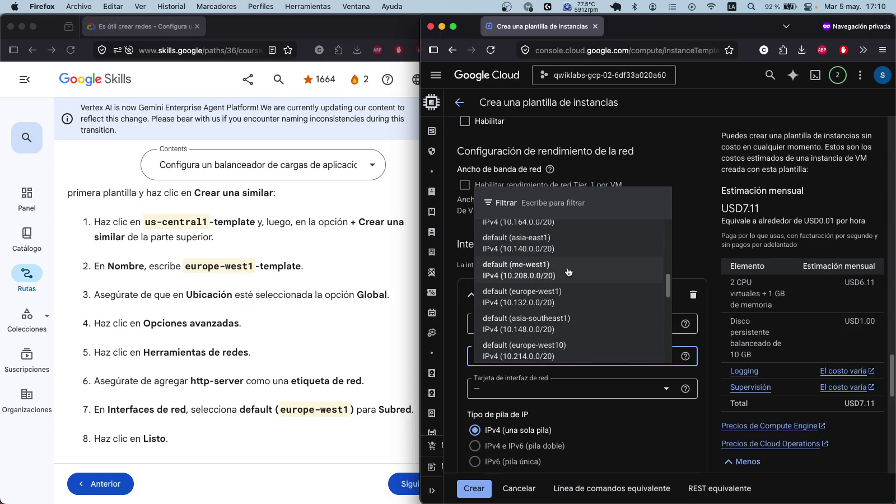
{"action": "left_click", "coordinate": [547, 299]}
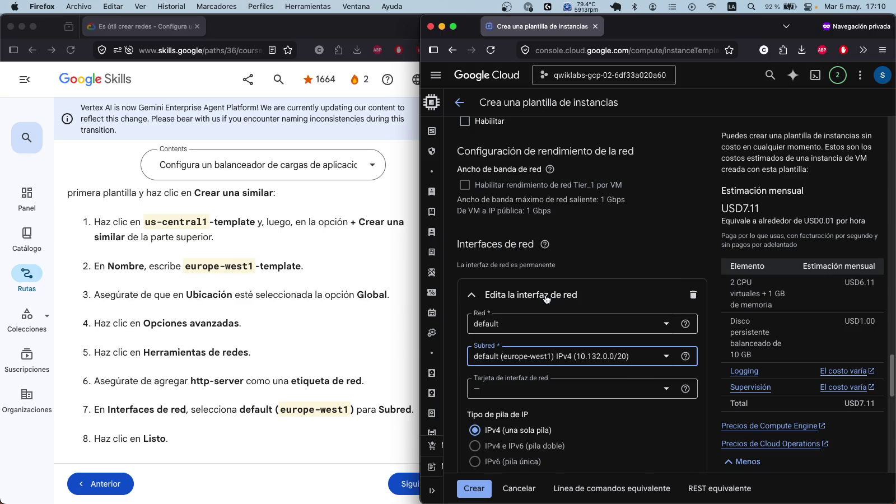
Step: Expand management settings and add a metadata entry with key startup-script-url
{"action": "scroll", "coordinate": [583, 286], "scroll_direction": "down", "scroll_amount": 5}
{"action": "scroll", "coordinate": [582, 285], "scroll_direction": "down", "scroll_amount": 5}
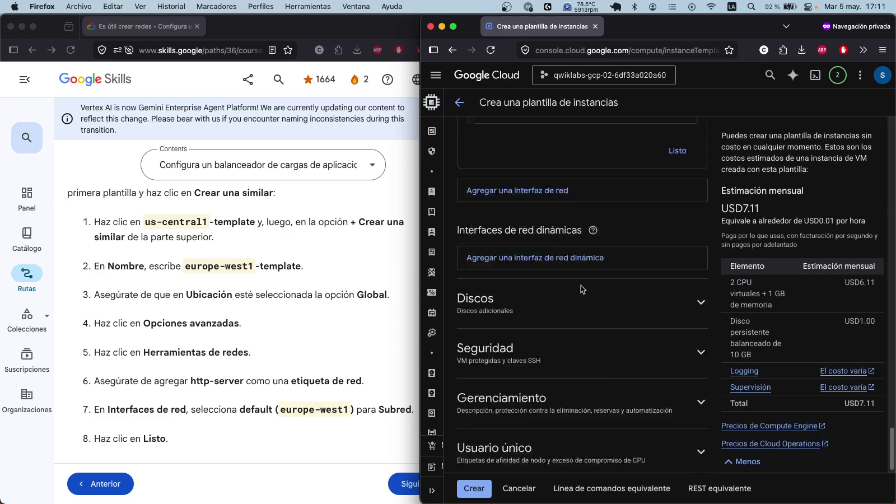
{"action": "scroll", "coordinate": [582, 287], "scroll_direction": "down", "scroll_amount": 2}
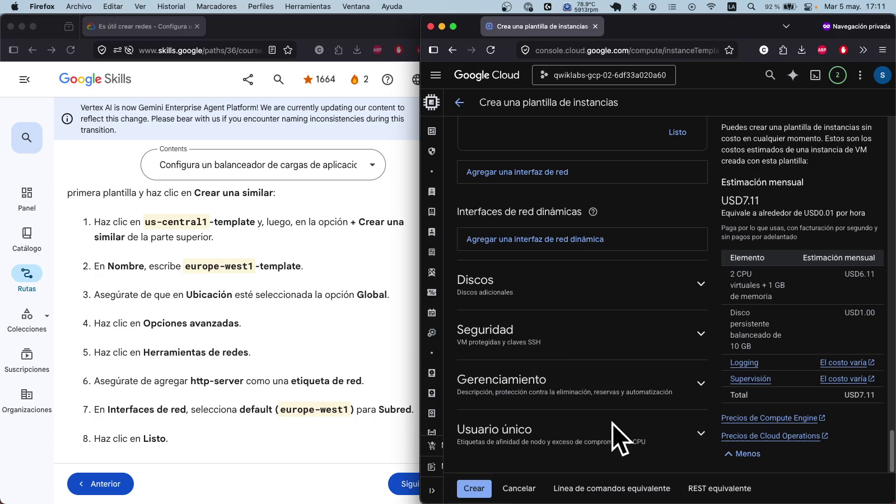
{"action": "left_click", "coordinate": [699, 384]}
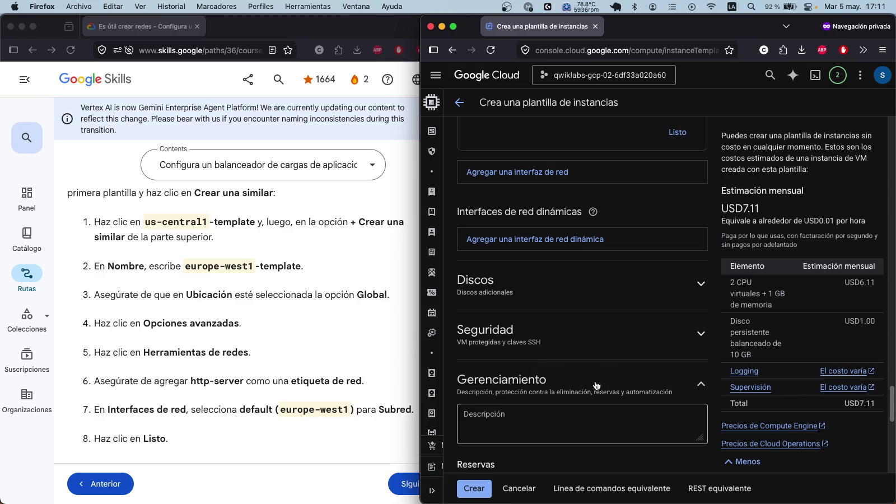
{"action": "scroll", "coordinate": [558, 369], "scroll_direction": "down", "scroll_amount": 8}
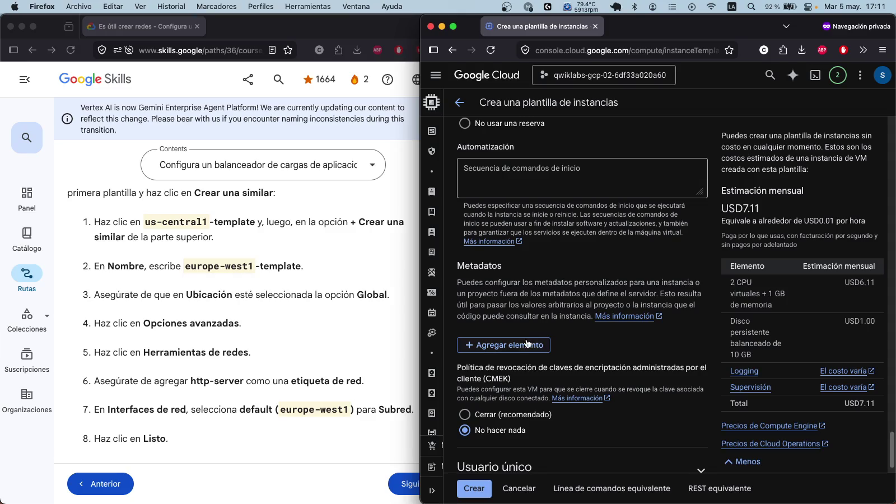
{"action": "left_click", "coordinate": [526, 342]}
{"action": "scroll", "coordinate": [232, 303], "scroll_direction": "up", "scroll_amount": 5}
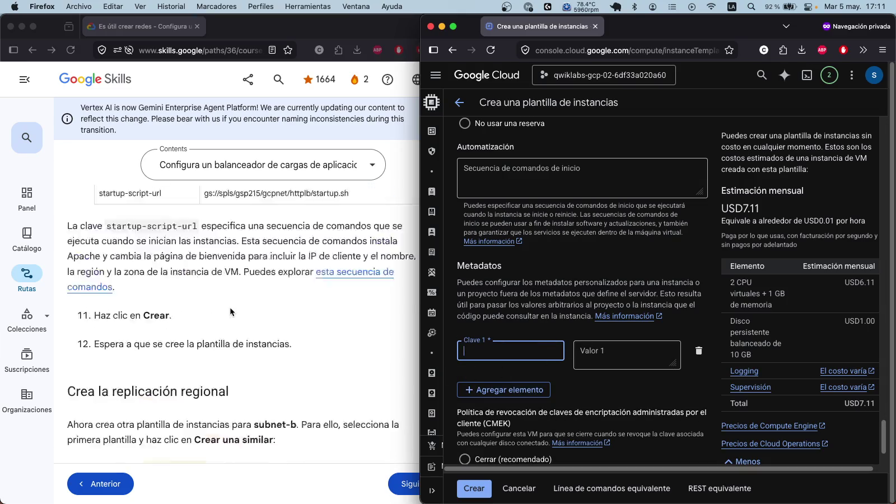
{"action": "scroll", "coordinate": [232, 306], "scroll_direction": "up", "scroll_amount": 4}
{"action": "left_click", "coordinate": [233, 319]}
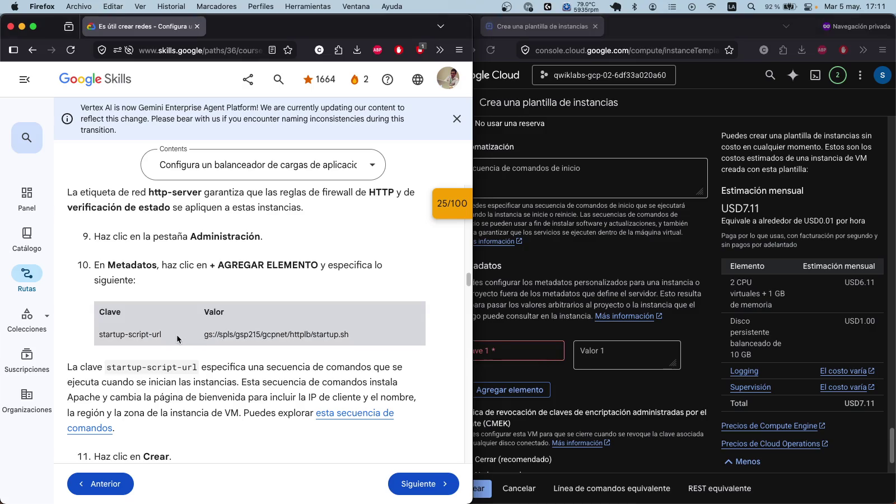
{"action": "left_click_drag", "start_coordinate": [97, 336], "coordinate": [195, 341]}
{"action": "key", "text": "super+c"}
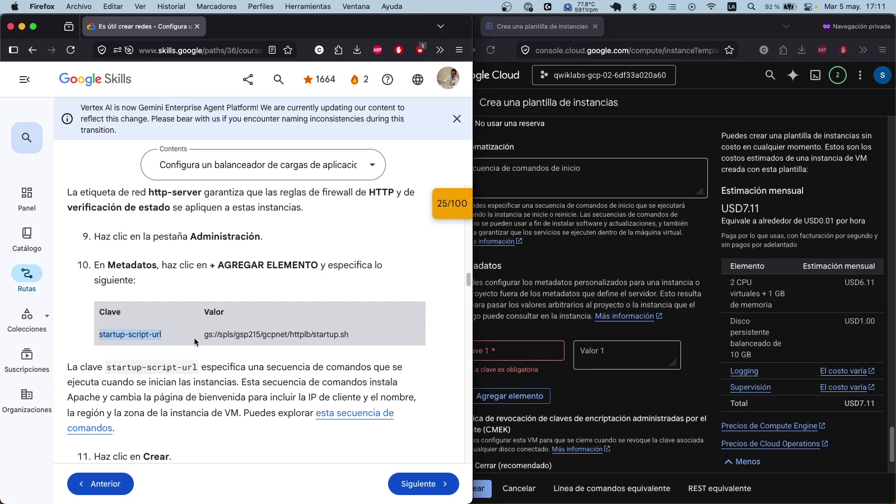
{"action": "left_click", "coordinate": [504, 352]}
{"action": "key", "text": "super+v"}
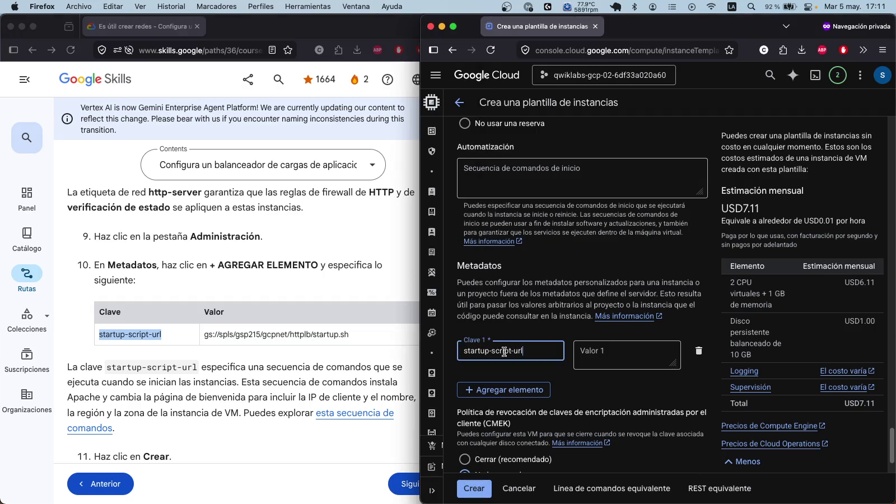
Step: Set the metadata value to gs://spls/gsp215/gcpnet/httplb/startup.sh, copied from the tutorial
{"action": "left_click", "coordinate": [224, 331]}
{"action": "left_click_drag", "start_coordinate": [204, 334], "coordinate": [340, 333]}
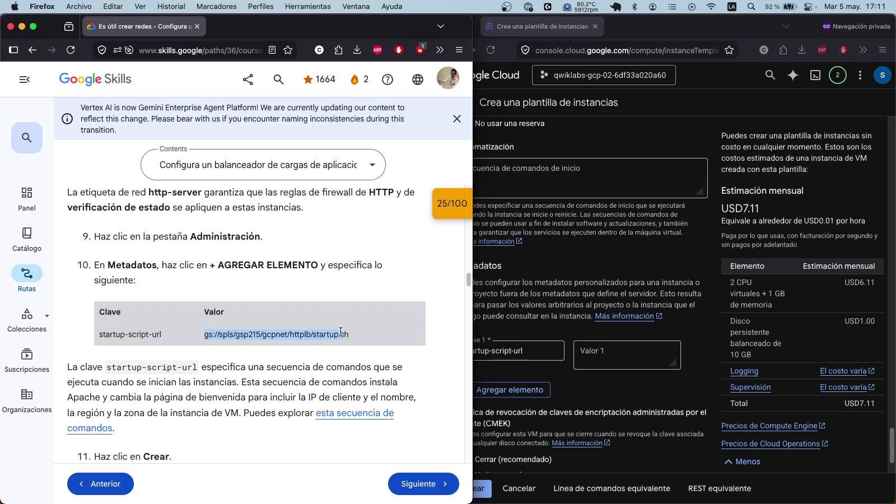
{"action": "left_click", "coordinate": [630, 355]}
{"action": "type", "text": "gs://spls/gsp215/gcpnet/httplb/startup.sh"}
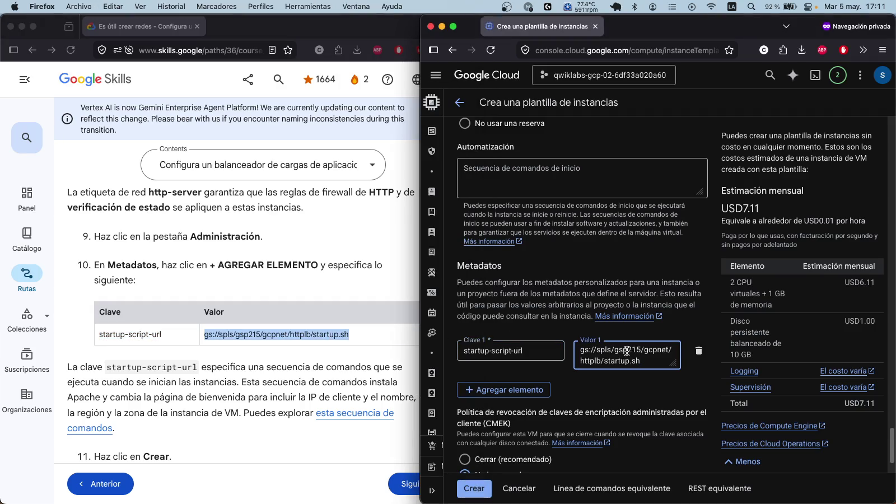
Step: Read the next tutorial steps and scroll back up through the template form
{"action": "left_click", "coordinate": [379, 367]}
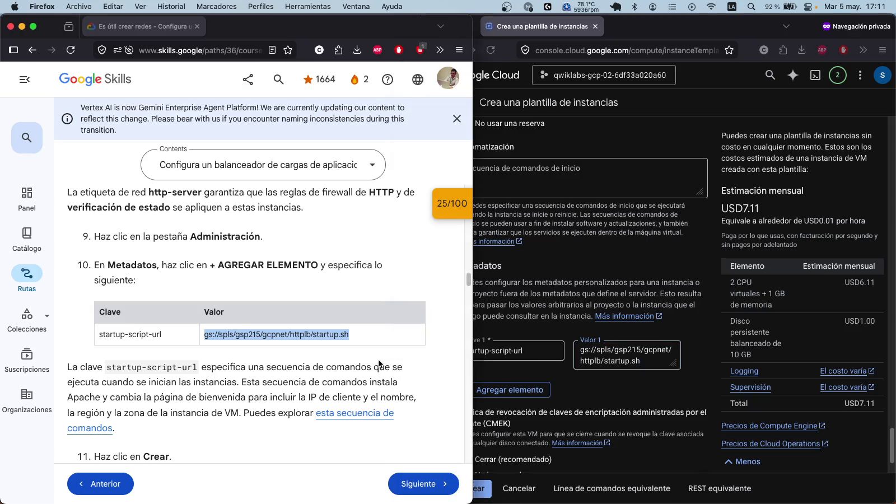
{"action": "scroll", "coordinate": [374, 347], "scroll_direction": "down", "scroll_amount": 5}
{"action": "scroll", "coordinate": [526, 340], "scroll_direction": "down", "scroll_amount": 3}
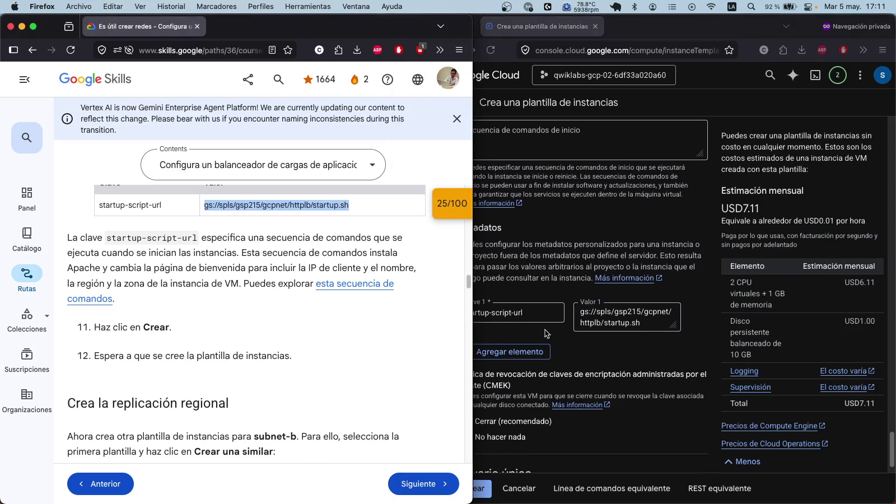
{"action": "left_click", "coordinate": [606, 354]}
{"action": "scroll", "coordinate": [605, 353], "scroll_direction": "down", "scroll_amount": 2}
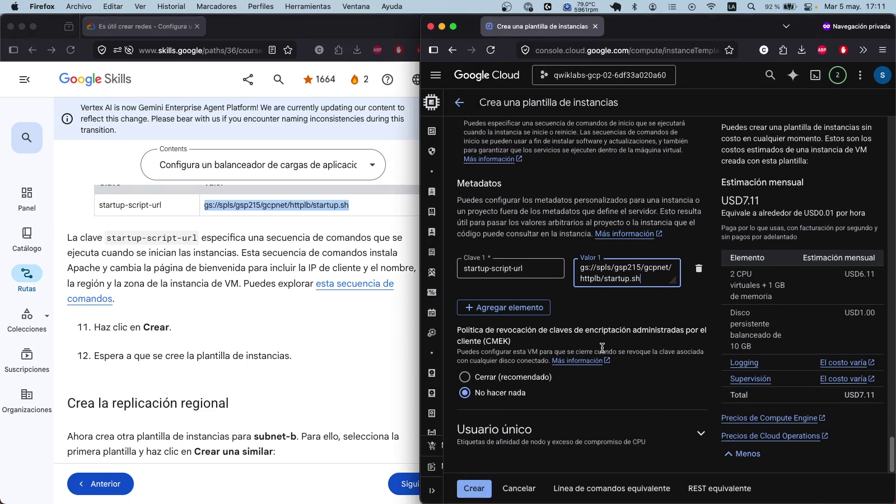
{"action": "scroll", "coordinate": [606, 304], "scroll_direction": "up", "scroll_amount": 10}
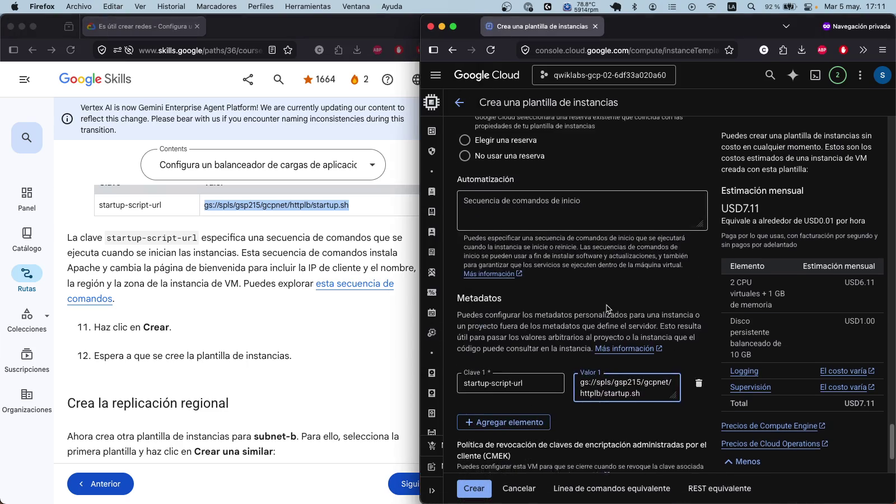
{"action": "scroll", "coordinate": [606, 305], "scroll_direction": "up", "scroll_amount": 6}
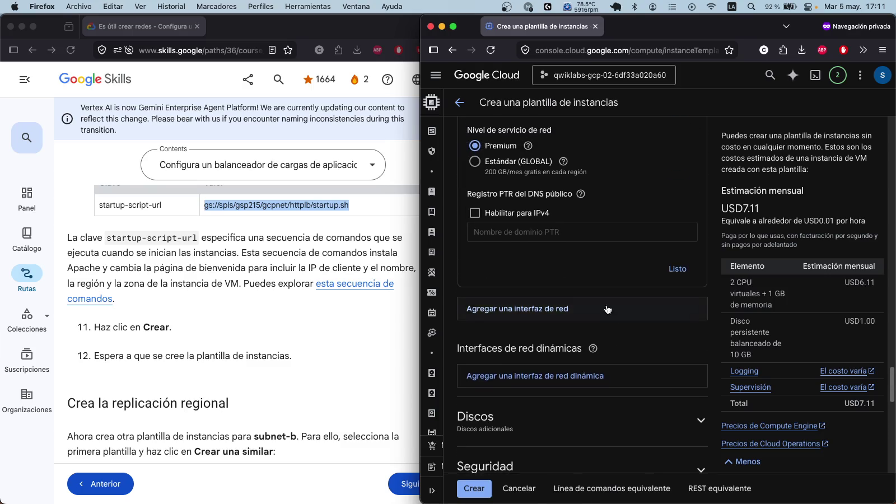
{"action": "scroll", "coordinate": [606, 305], "scroll_direction": "up", "scroll_amount": 5}
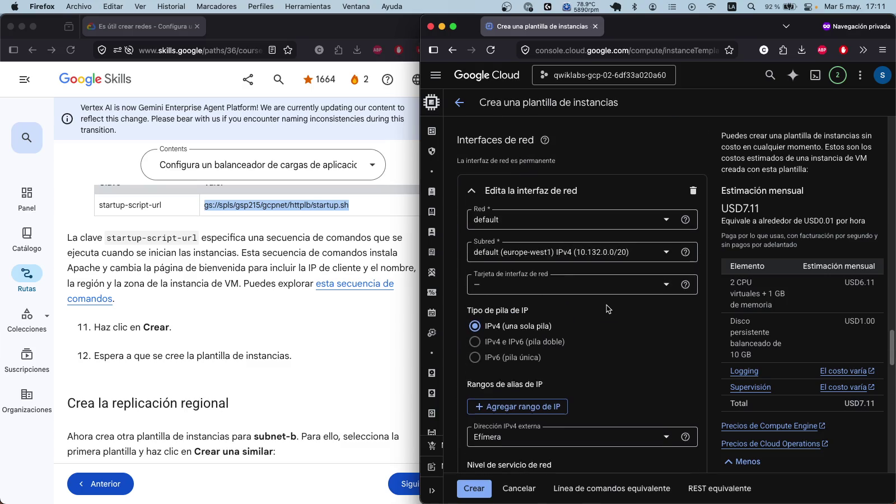
{"action": "scroll", "coordinate": [606, 305], "scroll_direction": "up", "scroll_amount": 8}
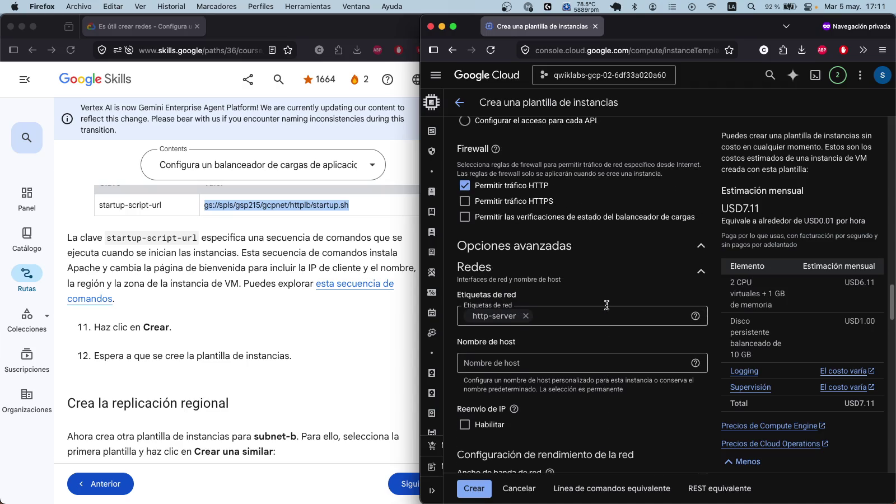
{"action": "scroll", "coordinate": [607, 309], "scroll_direction": "up", "scroll_amount": 10}
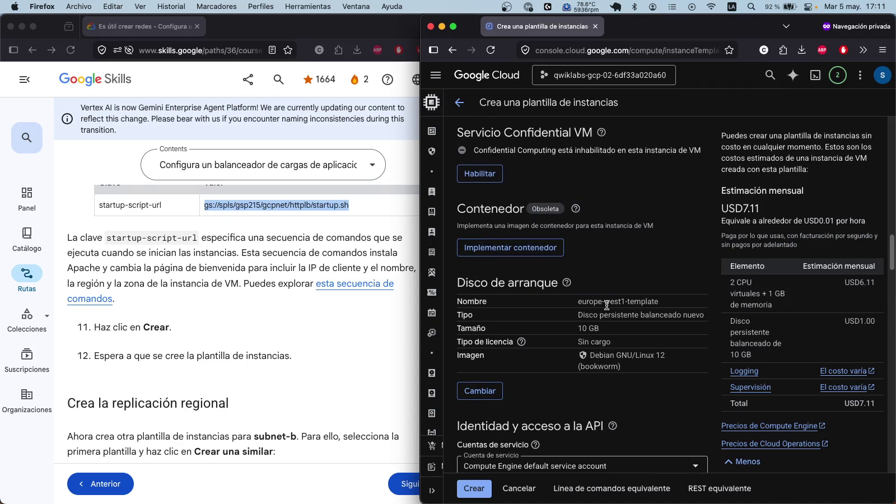
{"action": "scroll", "coordinate": [608, 310], "scroll_direction": "up", "scroll_amount": 10}
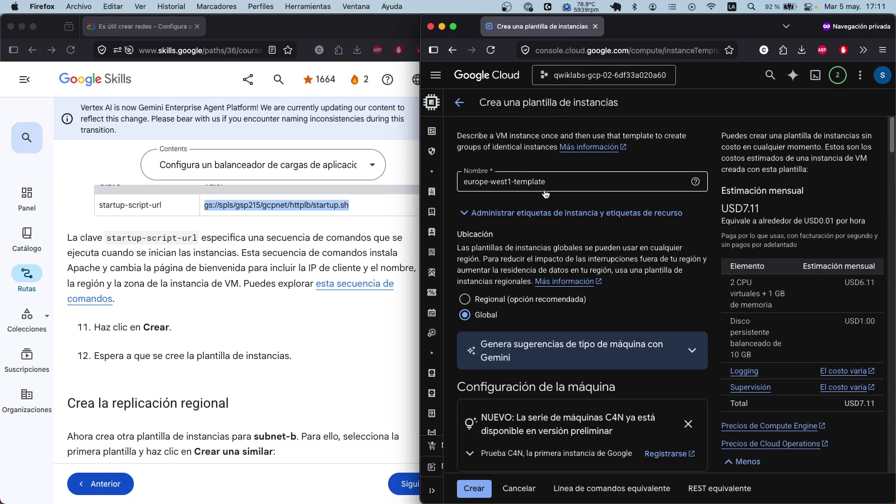
Step: Copy the equivalent gcloud command for europe-west1-template and check it against the tutorial
{"action": "left_click", "coordinate": [639, 494]}
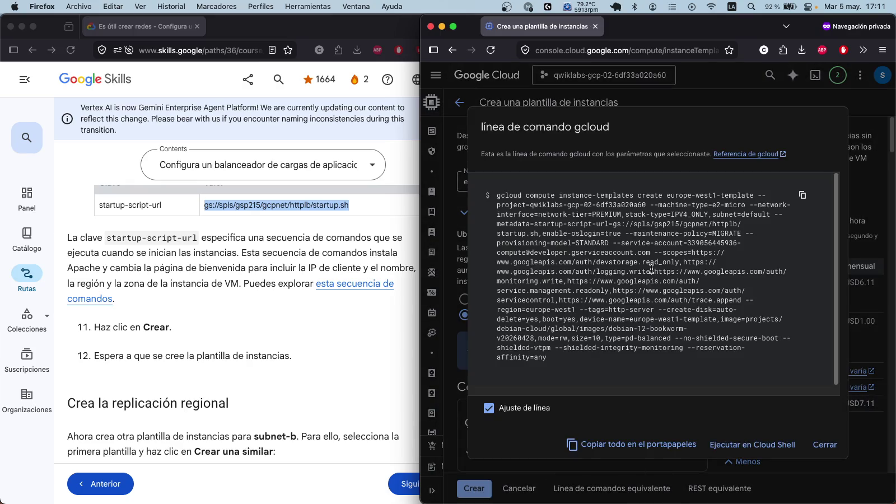
{"action": "left_click", "coordinate": [802, 196]}
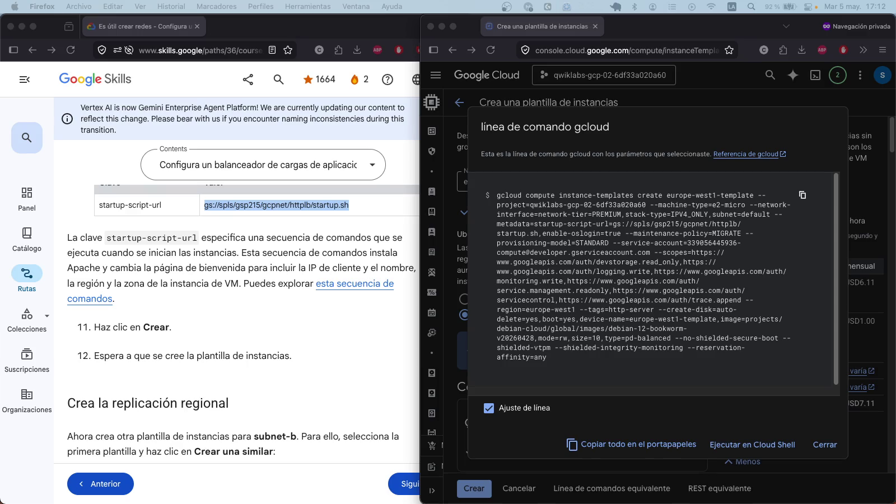
{"action": "left_click", "coordinate": [313, 266]}
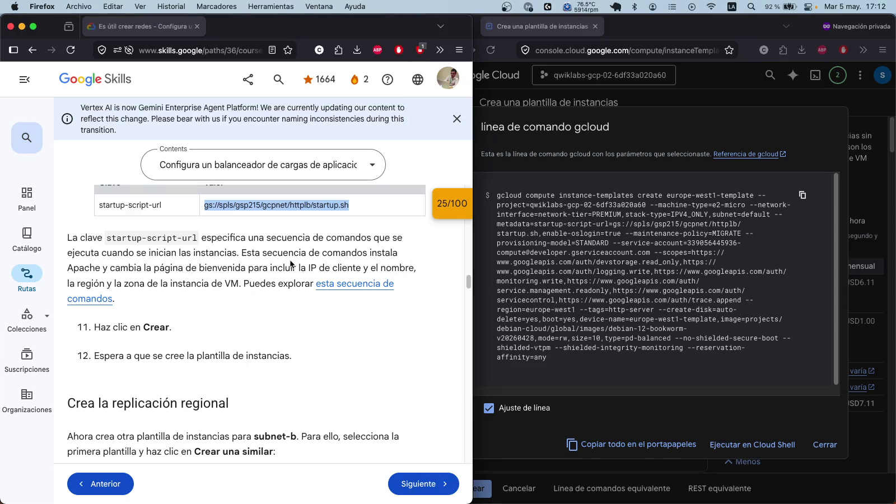
{"action": "scroll", "coordinate": [286, 263], "scroll_direction": "down", "scroll_amount": 2}
{"action": "scroll", "coordinate": [285, 263], "scroll_direction": "down", "scroll_amount": 4}
{"action": "scroll", "coordinate": [285, 267], "scroll_direction": "down", "scroll_amount": 8}
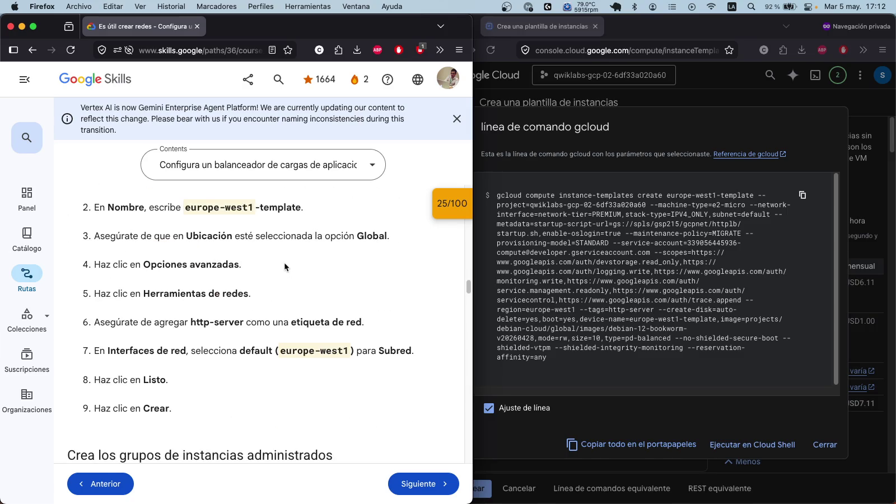
{"action": "scroll", "coordinate": [285, 266], "scroll_direction": "up", "scroll_amount": 5}
{"action": "scroll", "coordinate": [275, 264], "scroll_direction": "down", "scroll_amount": 5}
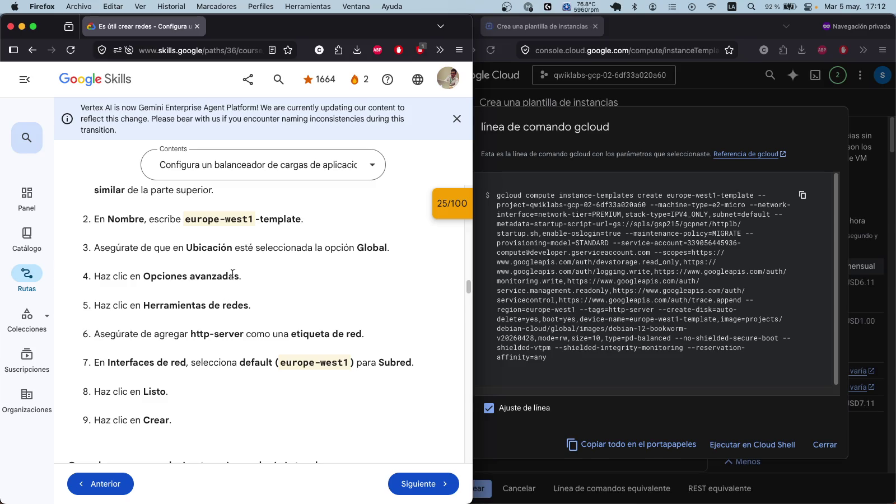
{"action": "scroll", "coordinate": [201, 318], "scroll_direction": "down", "scroll_amount": 3}
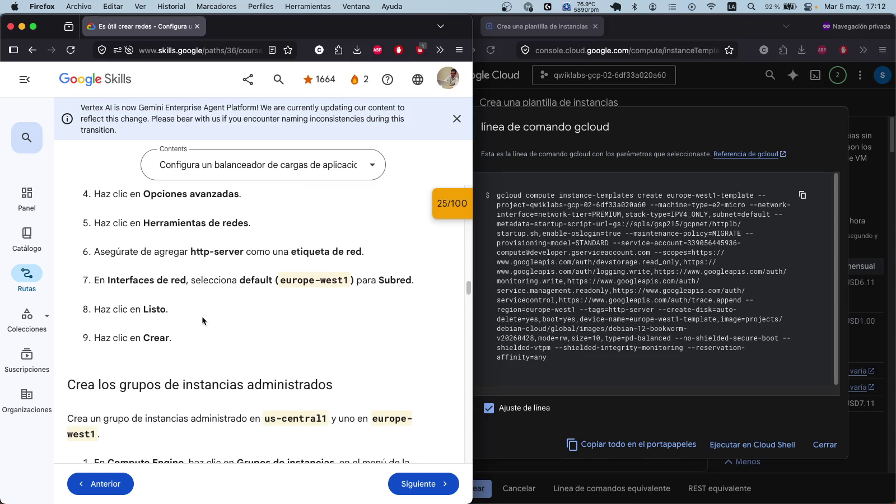
Step: Close the command view and create europe-west1-template
{"action": "left_click", "coordinate": [661, 407]}
{"action": "left_click", "coordinate": [822, 444]}
{"action": "left_click", "coordinate": [474, 489]}
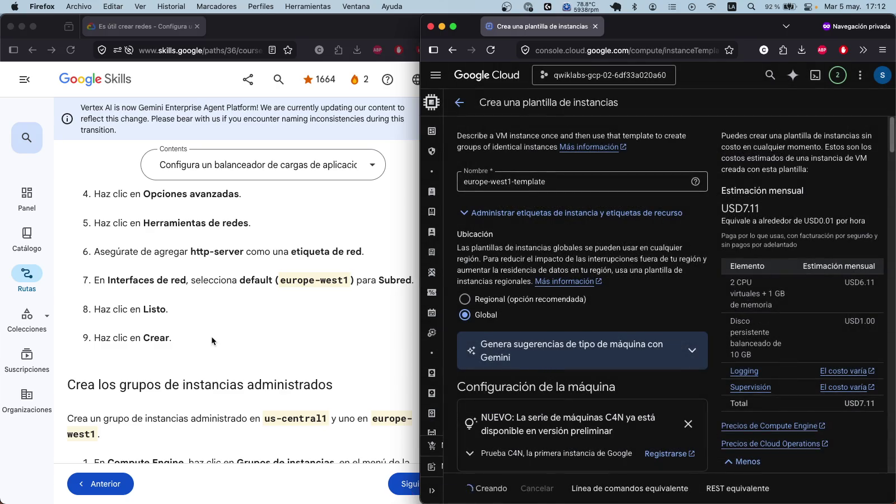
Step: Confirm europe-west1-template is listed beside us-central1-template and reload the templates page
{"action": "scroll", "coordinate": [212, 335], "scroll_direction": "down", "scroll_amount": 2}
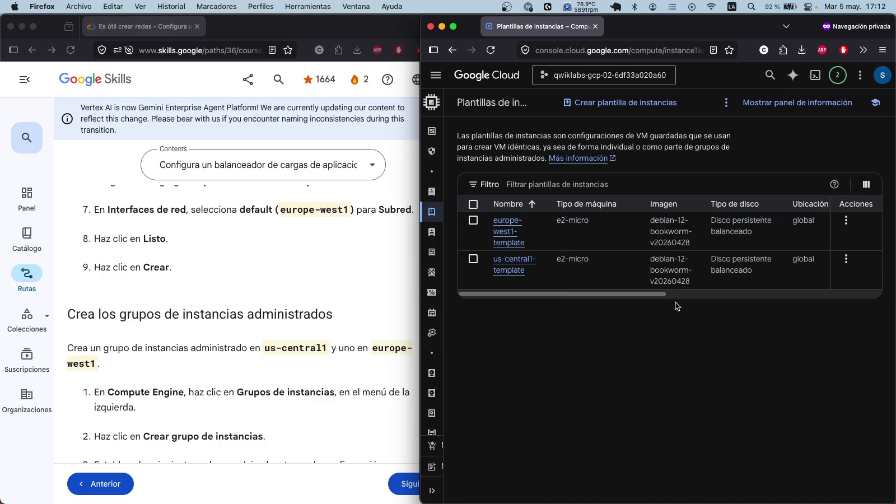
{"action": "mouse_move", "coordinate": [643, 292]}
{"action": "left_mouse_down"}
{"action": "mouse_move", "coordinate": [861, 295]}
{"action": "mouse_move", "coordinate": [627, 290]}
{"action": "left_mouse_up"}
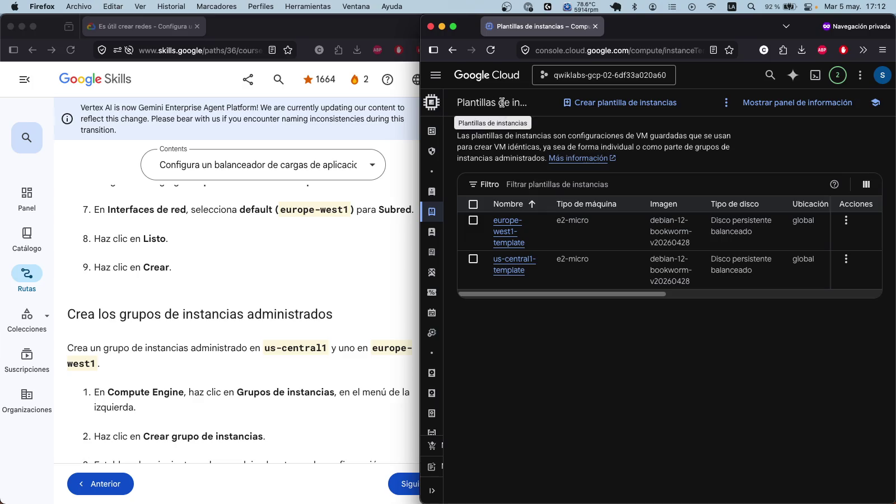
{"action": "left_click", "coordinate": [493, 53]}
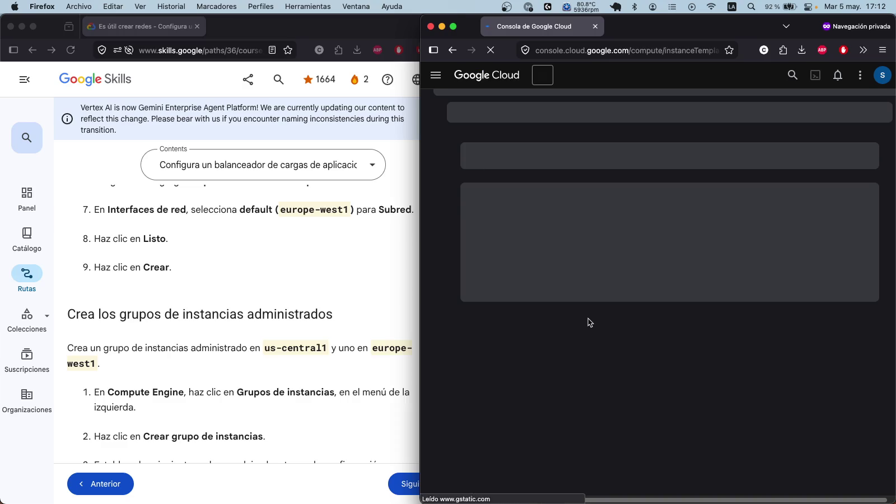
{"action": "scroll", "coordinate": [347, 275], "scroll_direction": "up", "scroll_amount": 10}
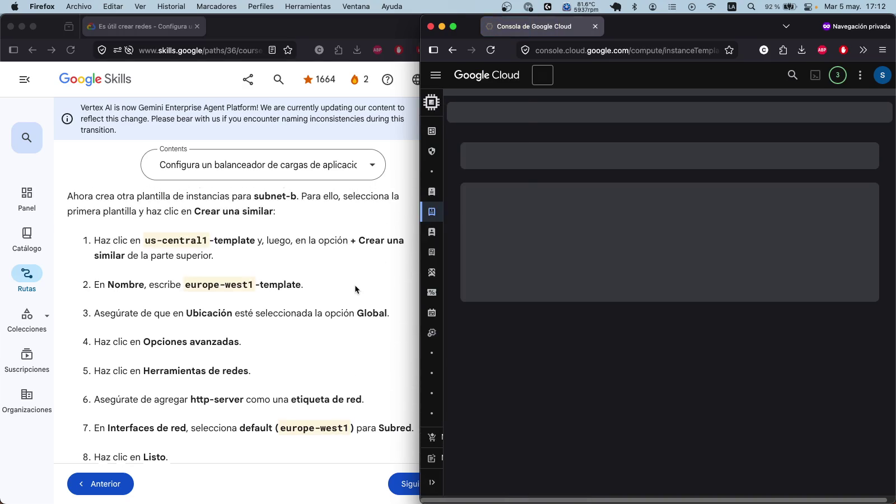
{"action": "scroll", "coordinate": [320, 306], "scroll_direction": "up", "scroll_amount": 15}
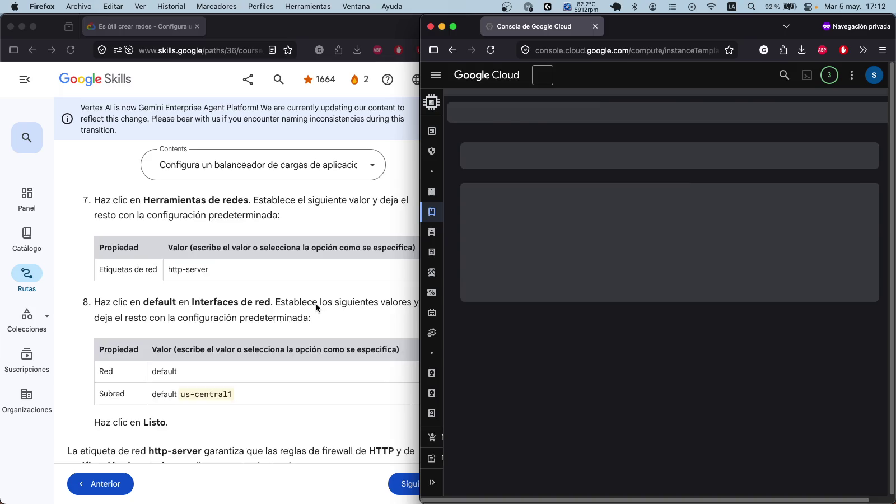
{"action": "scroll", "coordinate": [307, 307], "scroll_direction": "down", "scroll_amount": 3}
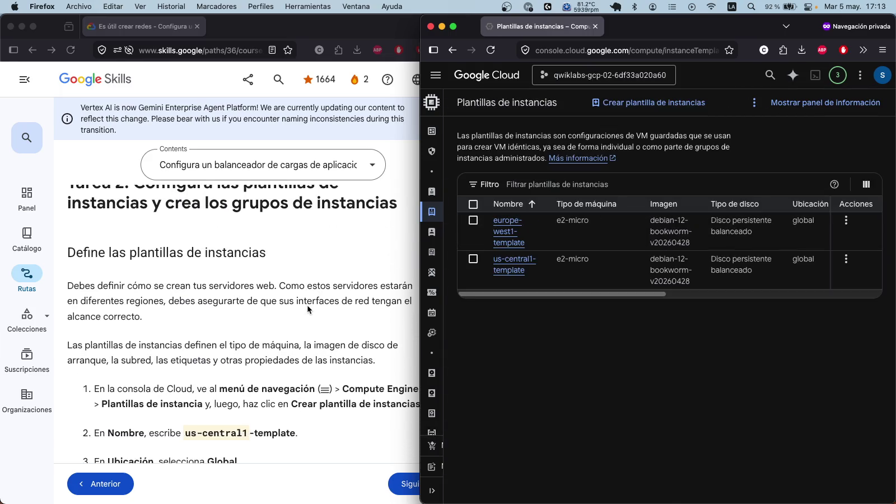
{"action": "scroll", "coordinate": [308, 309], "scroll_direction": "down", "scroll_amount": 3}
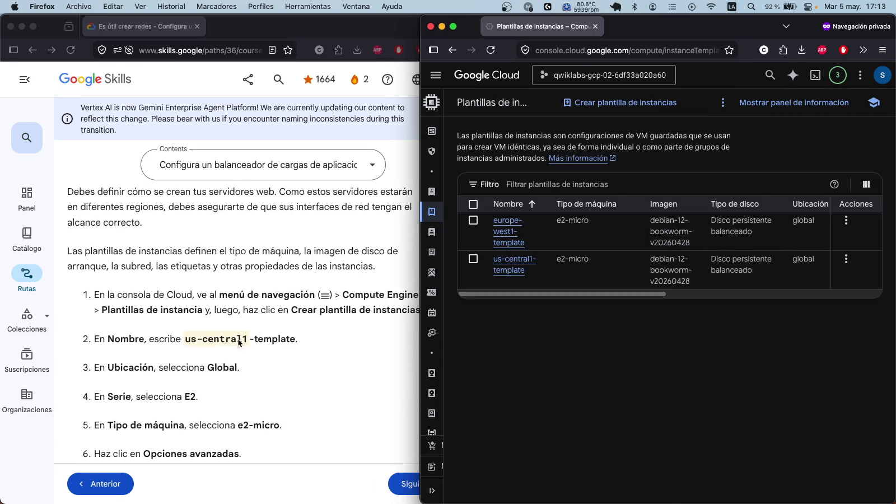
{"action": "scroll", "coordinate": [261, 344], "scroll_direction": "down", "scroll_amount": 4}
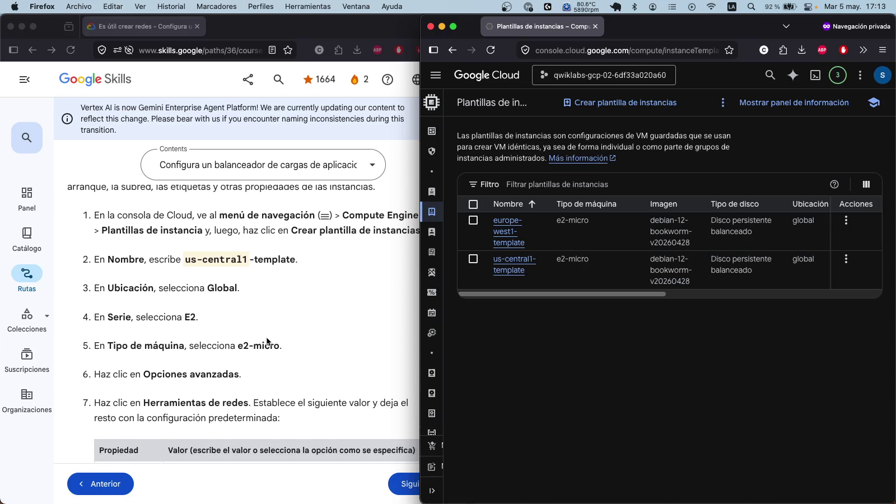
{"action": "scroll", "coordinate": [268, 339], "scroll_direction": "down", "scroll_amount": 9}
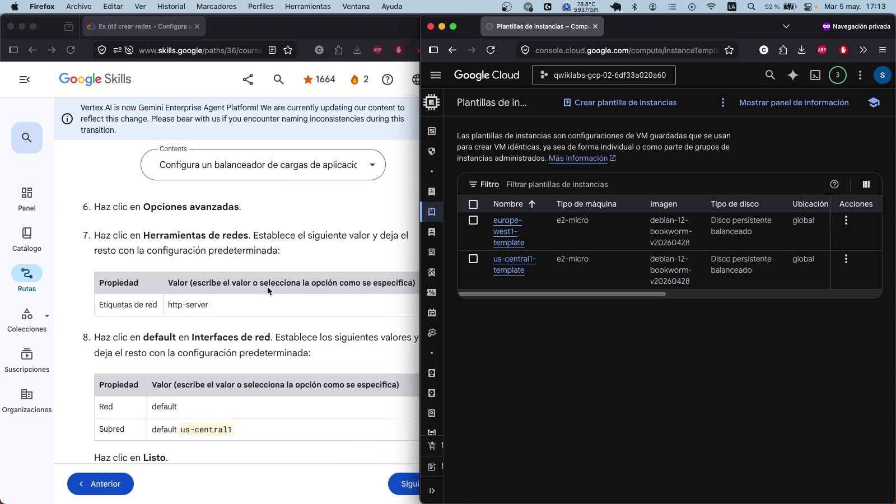
{"action": "scroll", "coordinate": [267, 367], "scroll_direction": "up", "scroll_amount": 6}
{"action": "scroll", "coordinate": [268, 336], "scroll_direction": "down", "scroll_amount": 10}
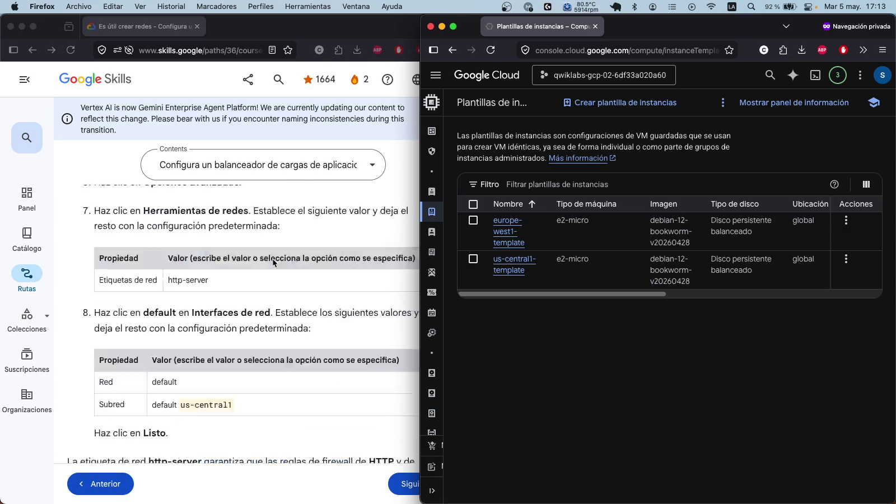
{"action": "scroll", "coordinate": [273, 264], "scroll_direction": "down", "scroll_amount": 15}
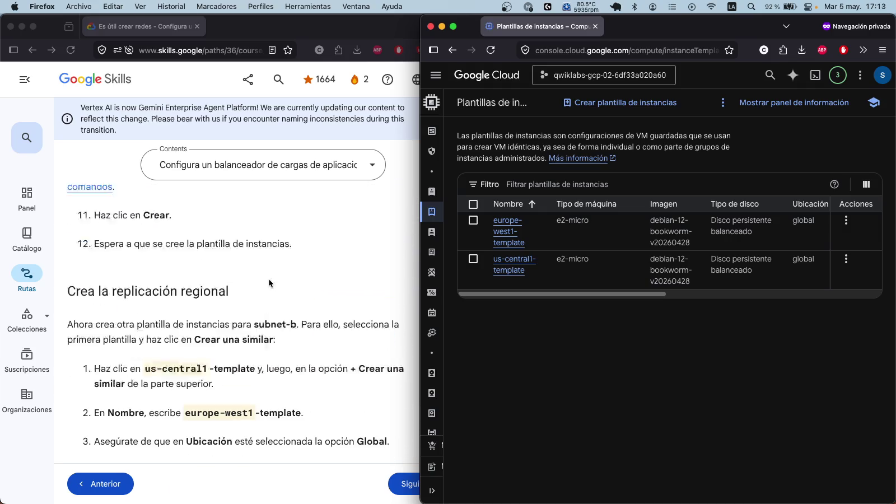
{"action": "scroll", "coordinate": [279, 337], "scroll_direction": "down", "scroll_amount": 3}
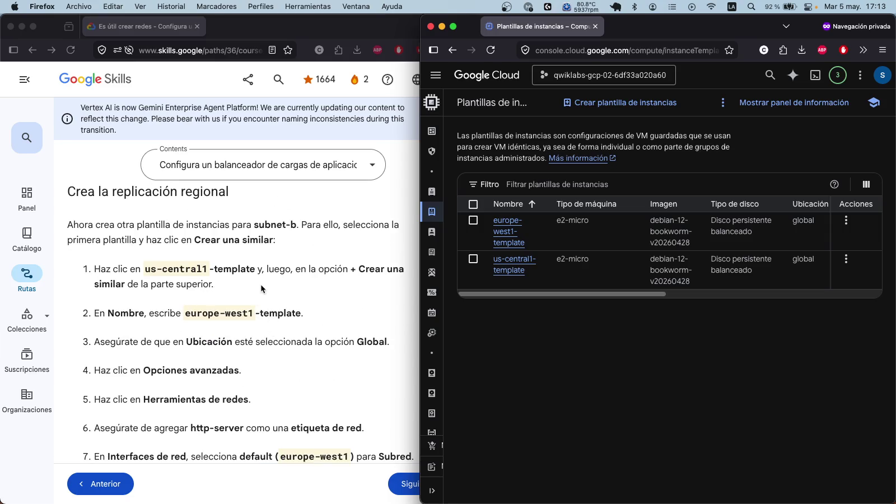
{"action": "scroll", "coordinate": [266, 286], "scroll_direction": "down", "scroll_amount": 2}
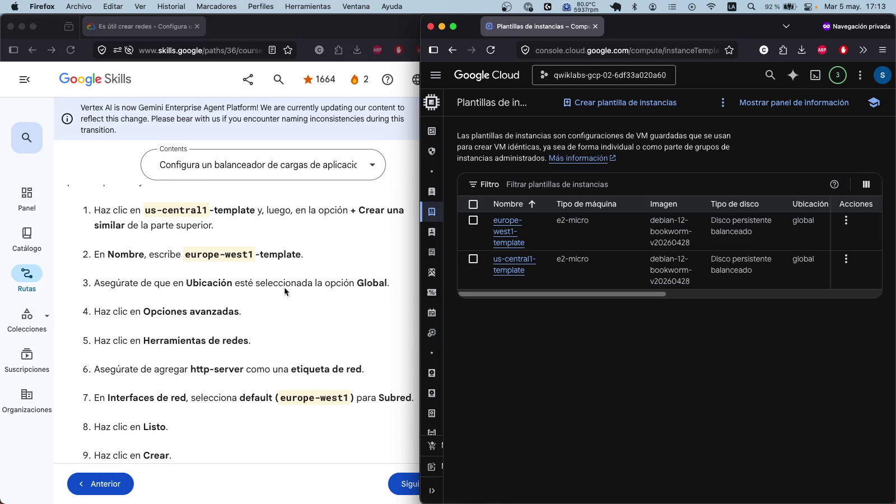
{"action": "scroll", "coordinate": [284, 291], "scroll_direction": "down", "scroll_amount": 3}
{"action": "scroll", "coordinate": [285, 287], "scroll_direction": "up", "scroll_amount": 3}
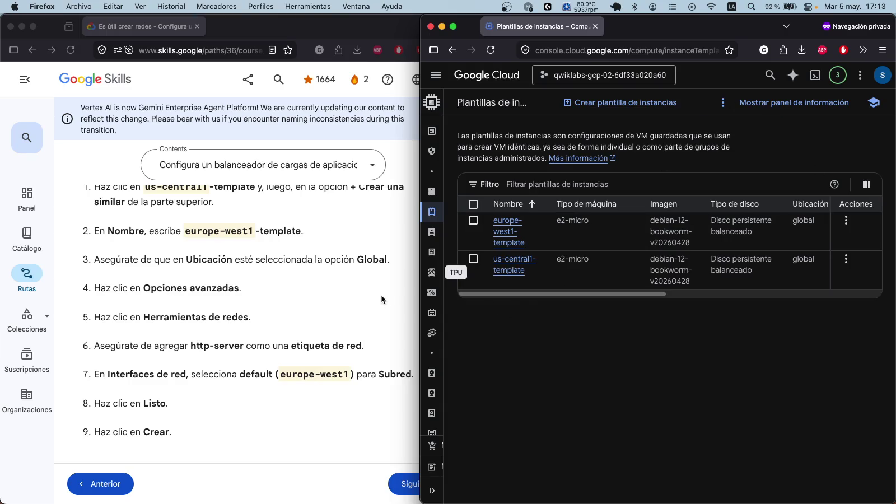
{"action": "scroll", "coordinate": [324, 296], "scroll_direction": "down", "scroll_amount": 6}
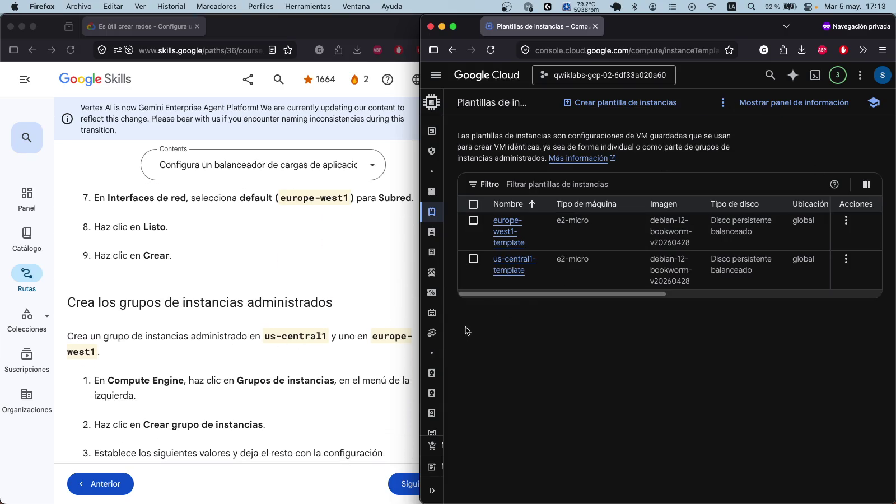
{"action": "left_click", "coordinate": [721, 104]}
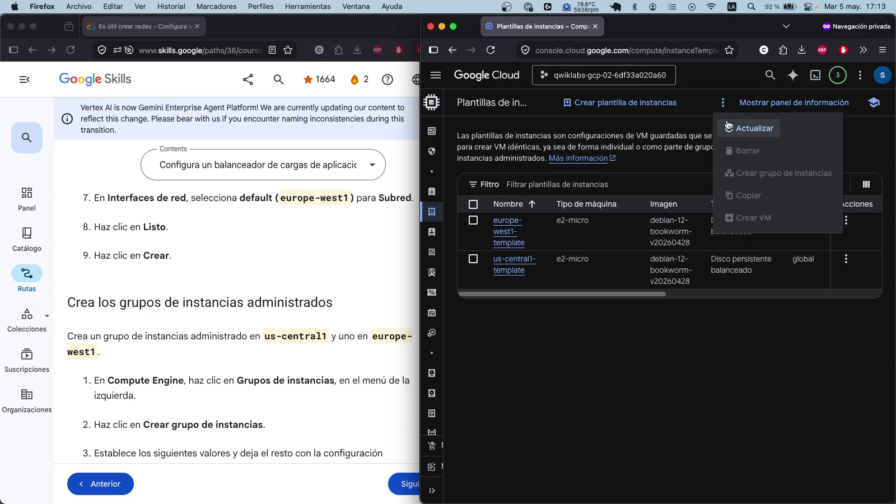
Step: Refresh the instance templates list
{"action": "left_click", "coordinate": [684, 352]}
{"action": "left_click", "coordinate": [723, 103]}
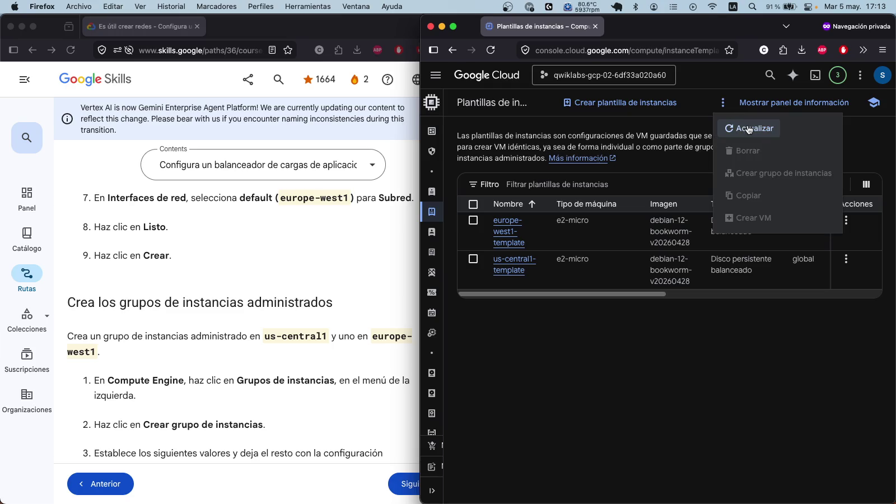
{"action": "left_click", "coordinate": [585, 235]}
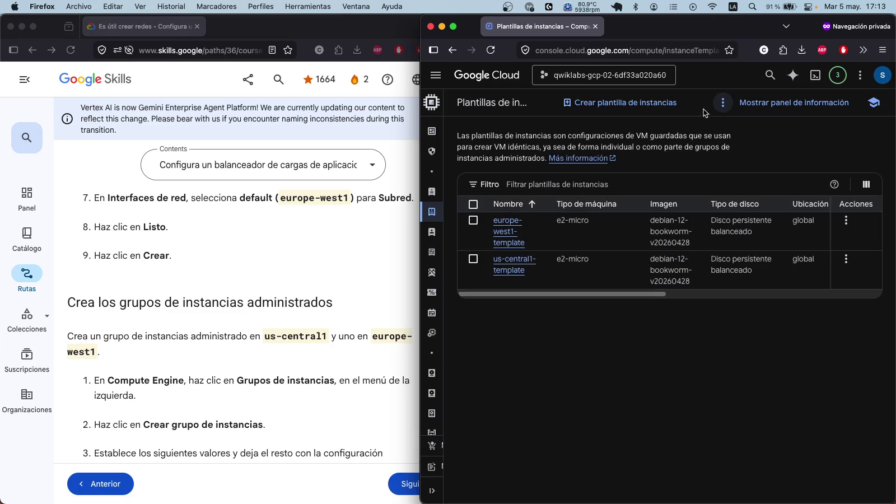
{"action": "left_click", "coordinate": [731, 106]}
{"action": "left_click", "coordinate": [737, 107]}
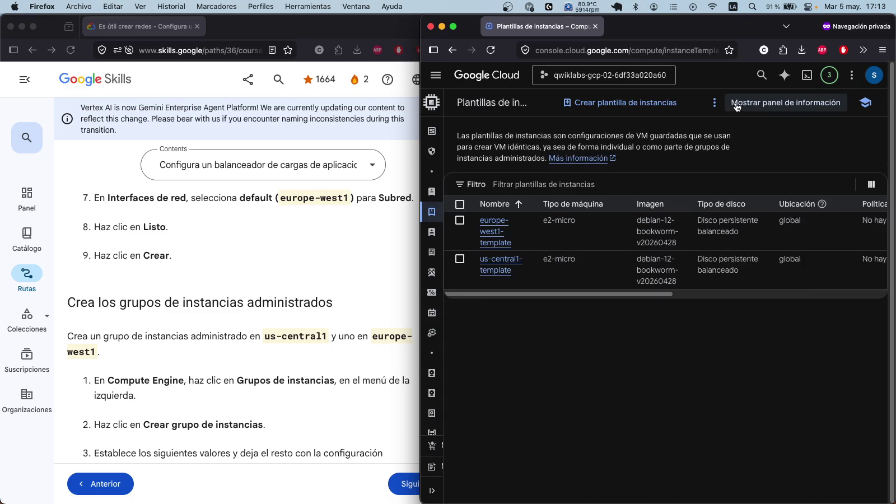
{"action": "left_click", "coordinate": [715, 102]}
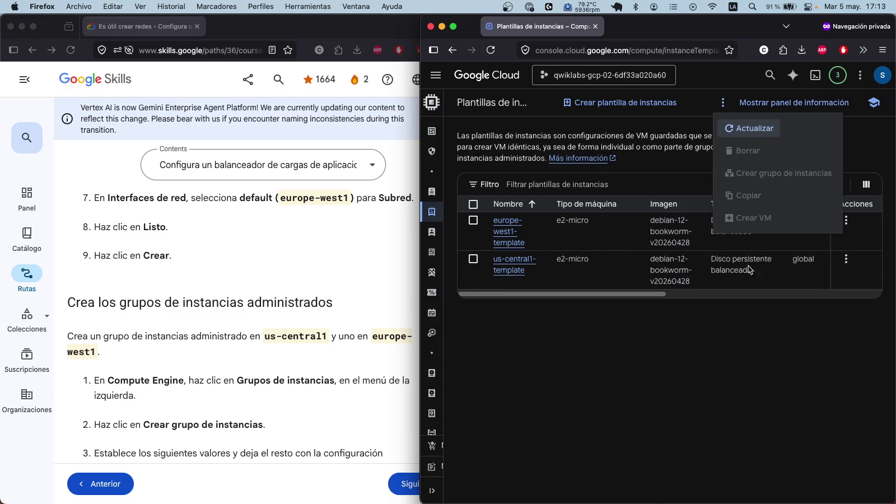
{"action": "left_click", "coordinate": [751, 128]}
Step: Select only us-central1-template and open its More actions menu
{"action": "left_click", "coordinate": [473, 204]}
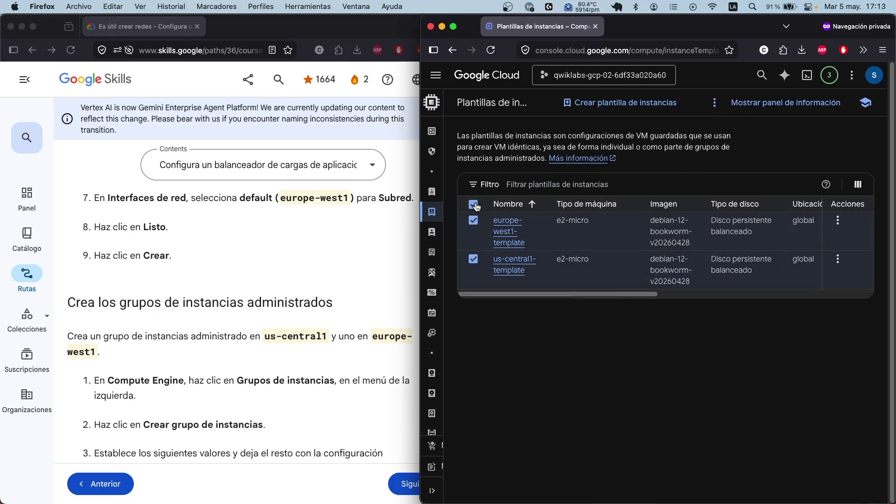
{"action": "left_click", "coordinate": [723, 103]}
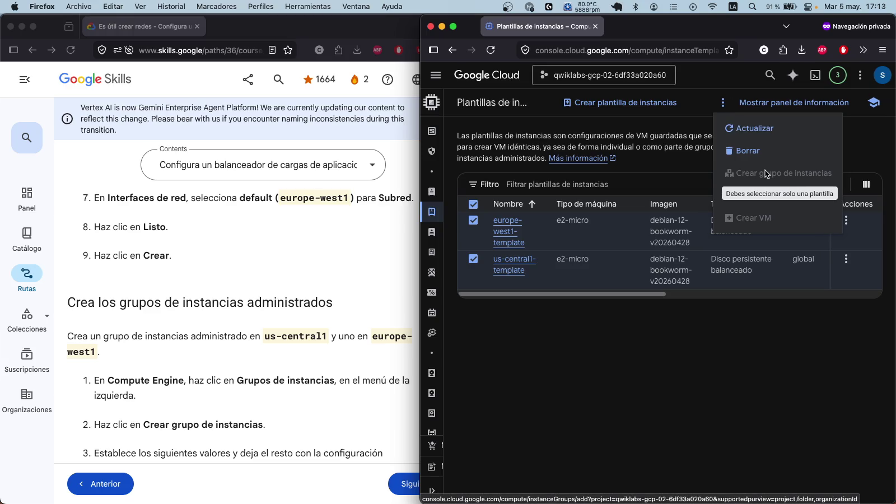
{"action": "left_click", "coordinate": [479, 259]}
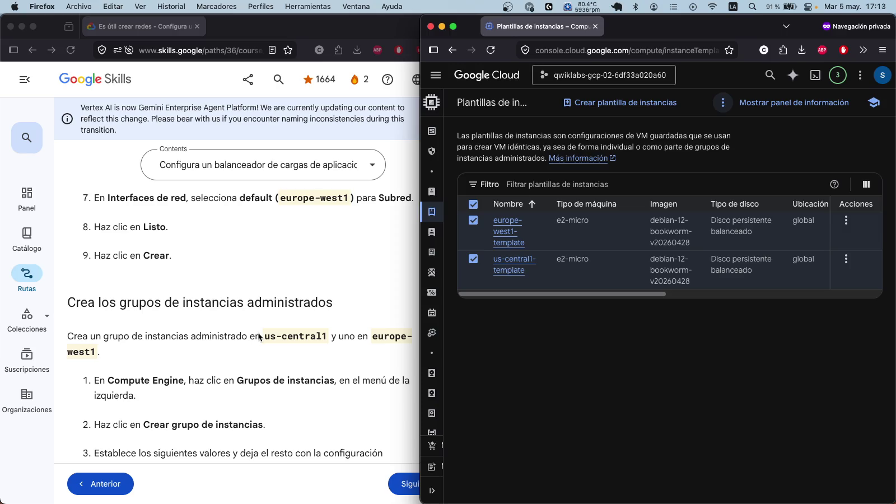
{"action": "left_click", "coordinate": [479, 203]}
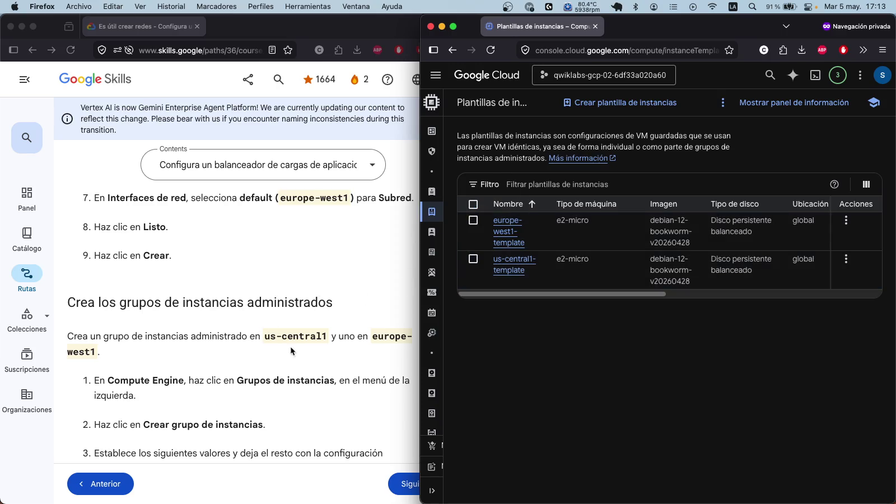
{"action": "scroll", "coordinate": [307, 346], "scroll_direction": "down", "scroll_amount": 5}
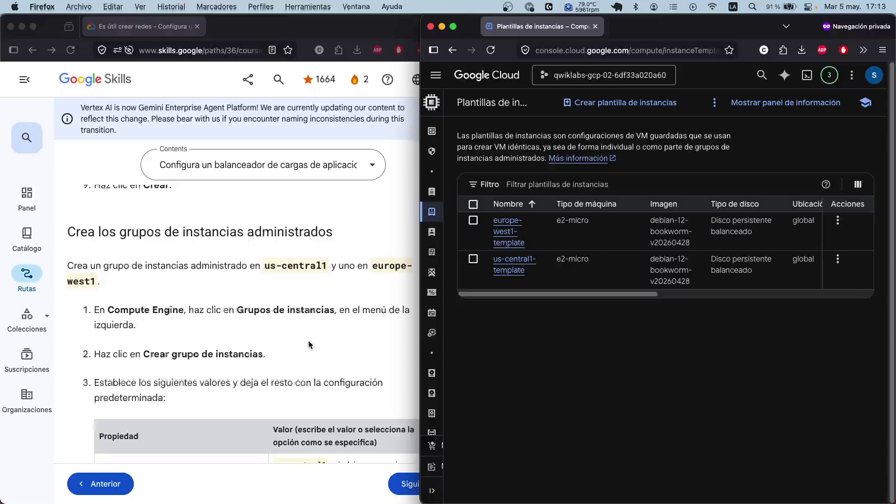
{"action": "scroll", "coordinate": [308, 341], "scroll_direction": "down", "scroll_amount": 2}
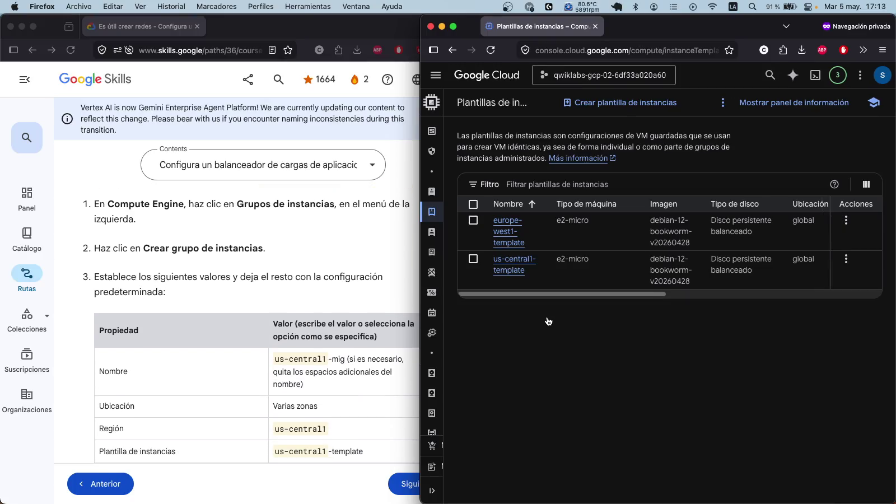
{"action": "scroll", "coordinate": [295, 277], "scroll_direction": "down", "scroll_amount": 1}
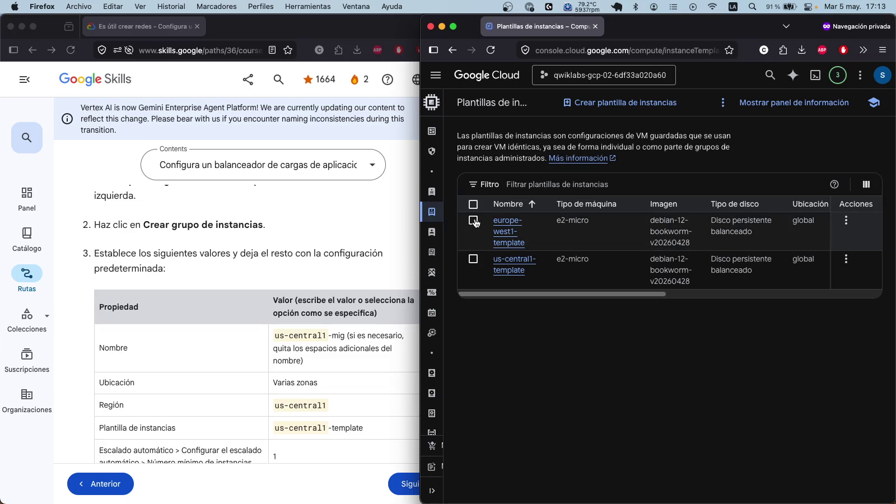
{"action": "left_click", "coordinate": [473, 259]}
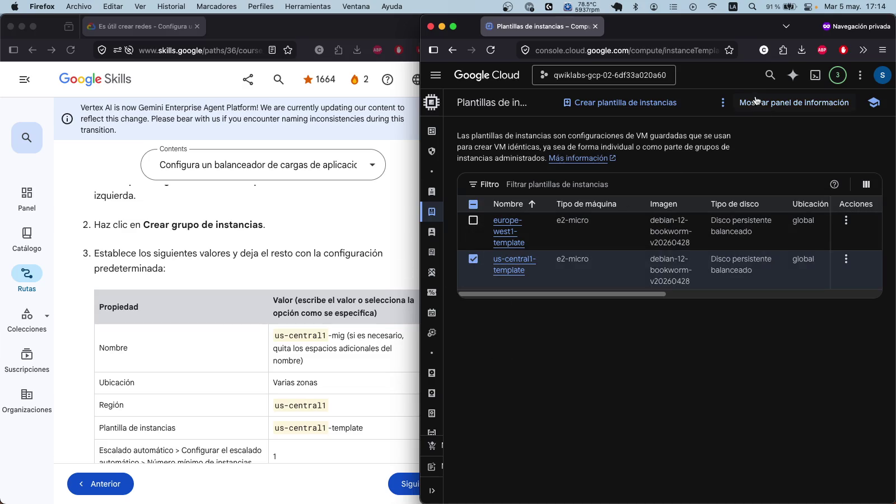
{"action": "left_click", "coordinate": [724, 103]}
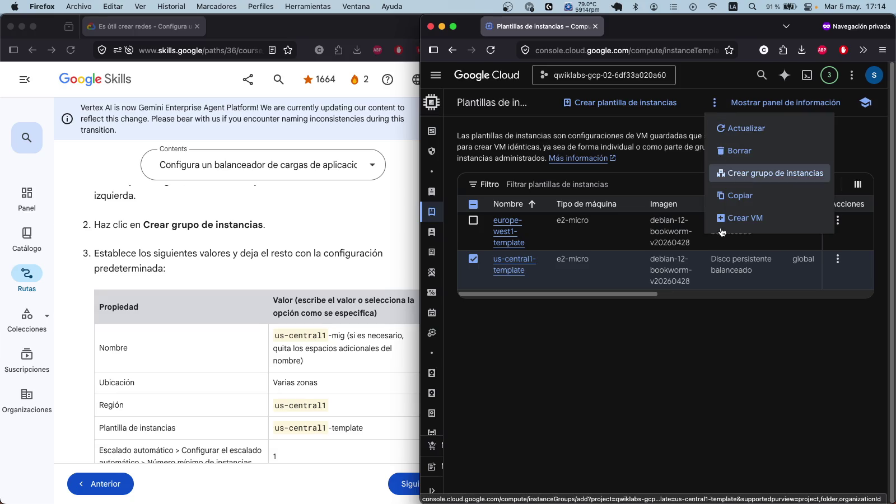
Step: Start a new instance group from the template and name it us-central1-mig
{"action": "left_click", "coordinate": [743, 174]}
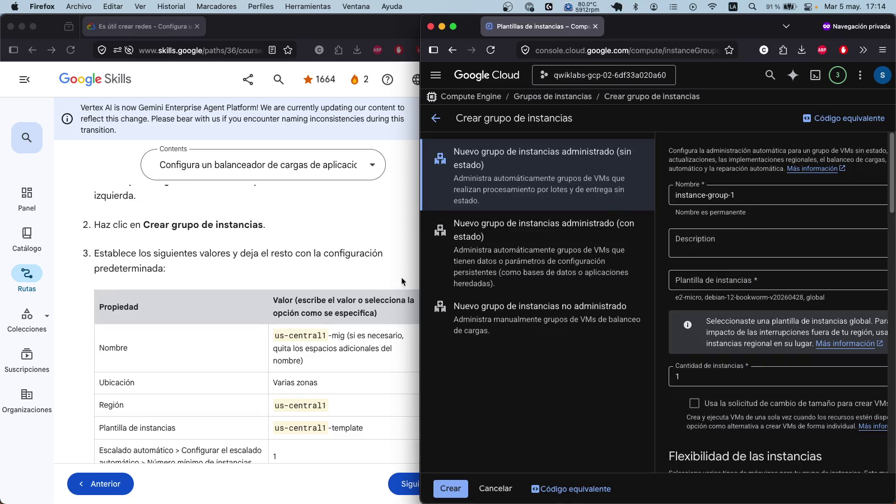
{"action": "left_click", "coordinate": [313, 336]}
{"action": "left_click_drag", "start_coordinate": [275, 338], "coordinate": [352, 337]}
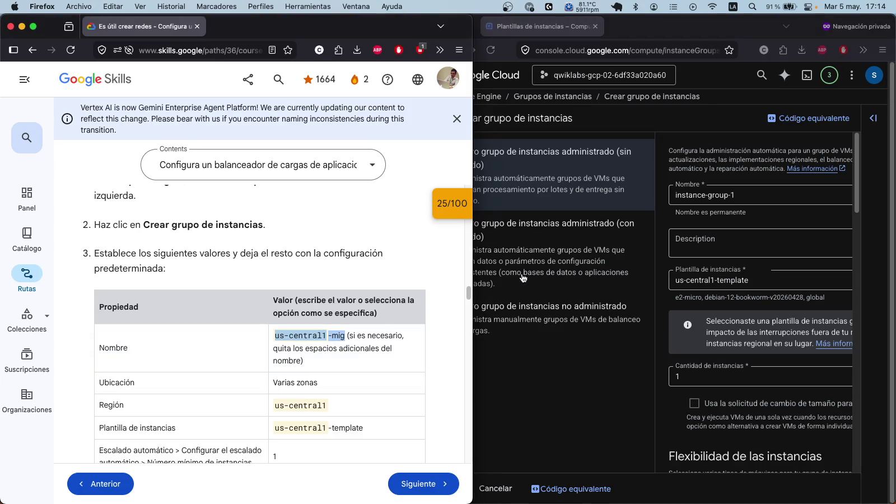
{"action": "left_click_drag", "start_coordinate": [733, 195], "coordinate": [646, 195]}
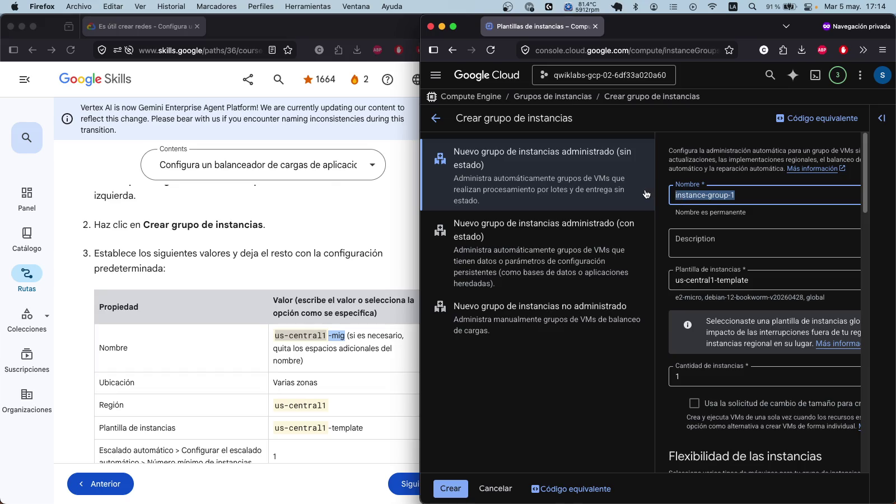
{"action": "type", "text": "us-central1-mig"}
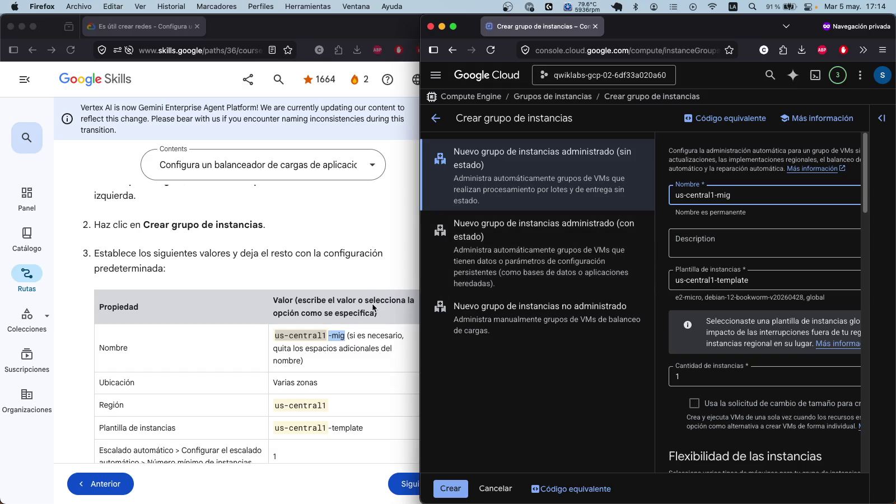
Step: Choose us-central1-template as the group's instance template
{"action": "scroll", "coordinate": [380, 289], "scroll_direction": "up", "scroll_amount": 2}
{"action": "scroll", "coordinate": [381, 288], "scroll_direction": "up", "scroll_amount": 1}
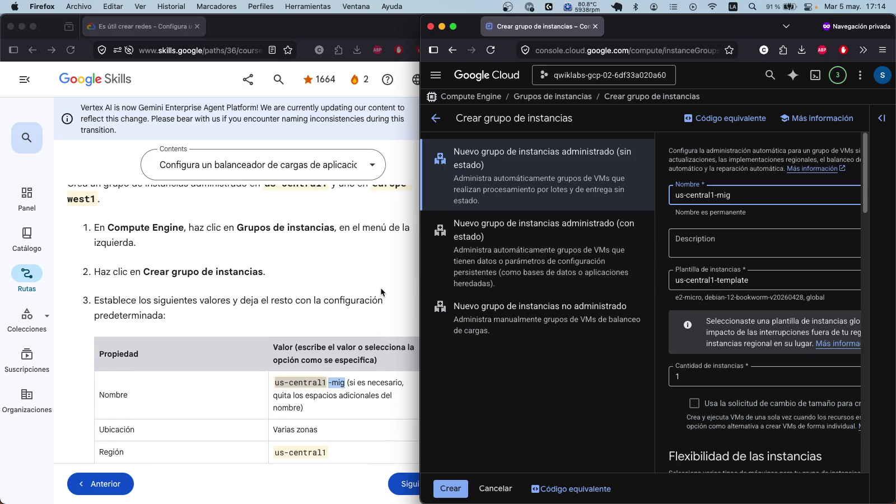
{"action": "scroll", "coordinate": [708, 285], "scroll_direction": "down", "scroll_amount": 1}
{"action": "scroll", "coordinate": [709, 285], "scroll_direction": "down", "scroll_amount": 1}
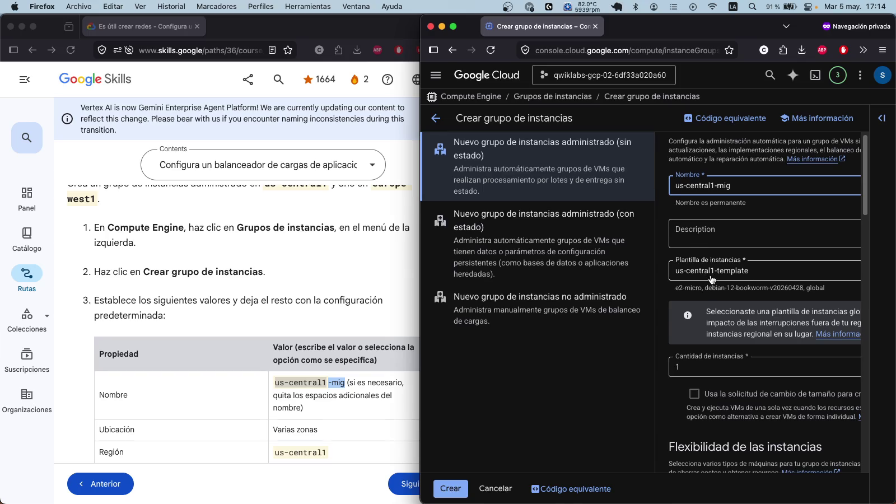
{"action": "scroll", "coordinate": [289, 318], "scroll_direction": "down", "scroll_amount": 3}
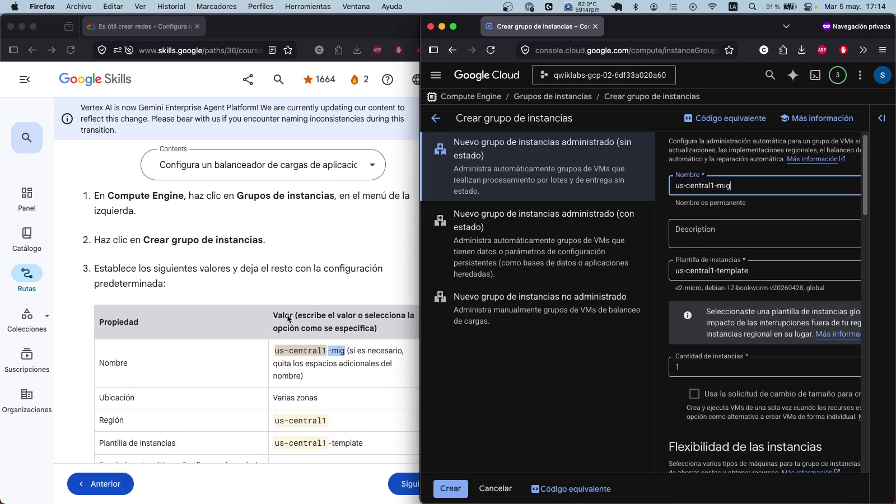
{"action": "scroll", "coordinate": [766, 308], "scroll_direction": "down", "scroll_amount": 2}
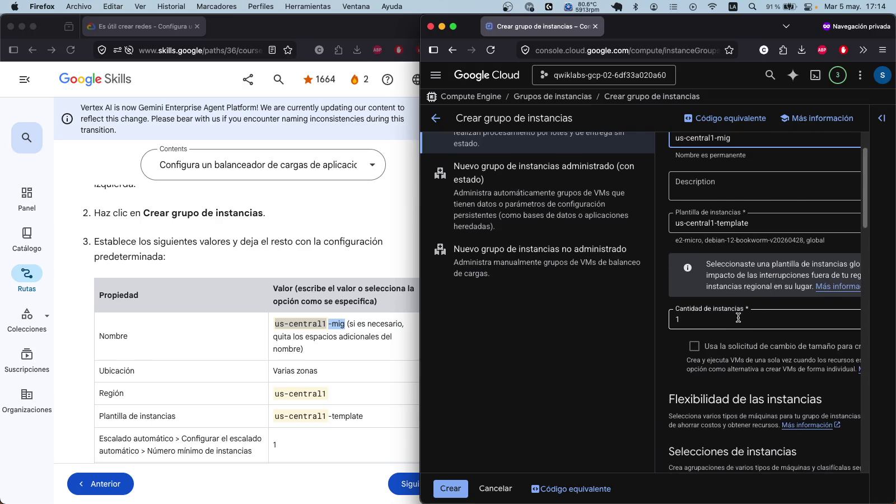
{"action": "scroll", "coordinate": [738, 317], "scroll_direction": "down", "scroll_amount": 2}
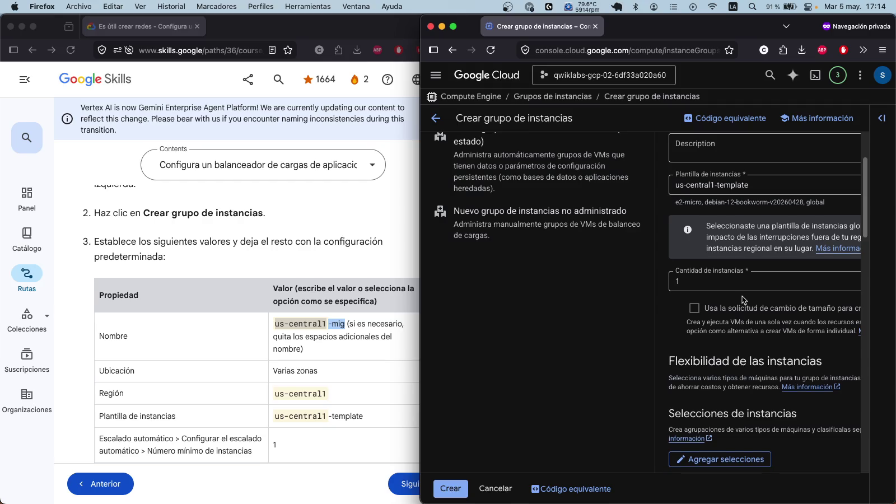
{"action": "left_click", "coordinate": [741, 188]}
{"action": "left_click", "coordinate": [636, 256]}
Step: Keep the region us-central1 (Iowa) with multiple zones and review the form
{"action": "scroll", "coordinate": [659, 269], "scroll_direction": "up", "scroll_amount": 3}
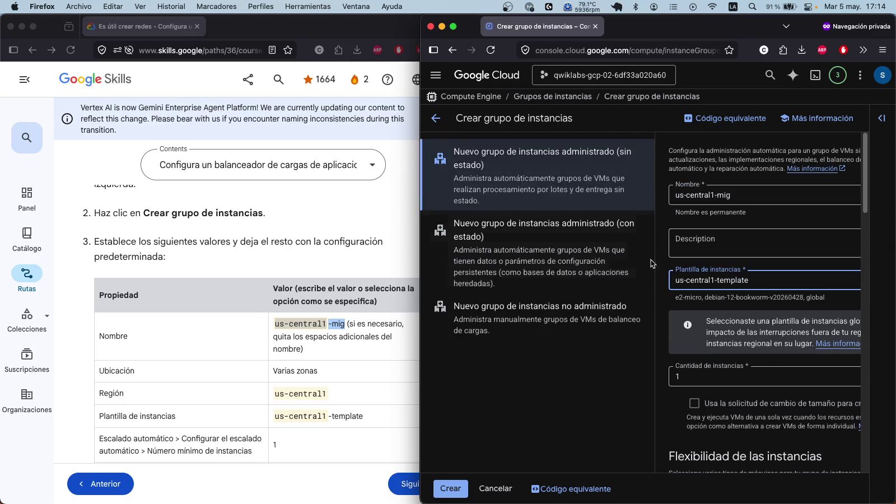
{"action": "scroll", "coordinate": [546, 376], "scroll_direction": "down", "scroll_amount": 5}
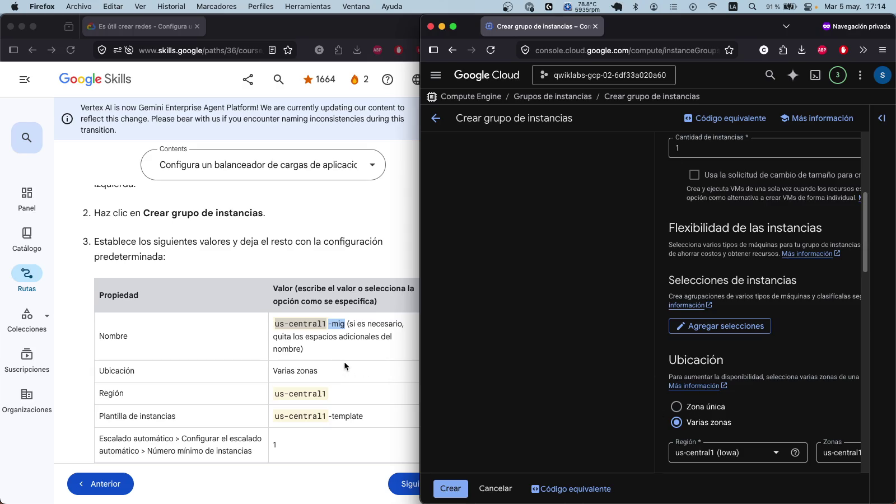
{"action": "scroll", "coordinate": [803, 354], "scroll_direction": "down", "scroll_amount": 3}
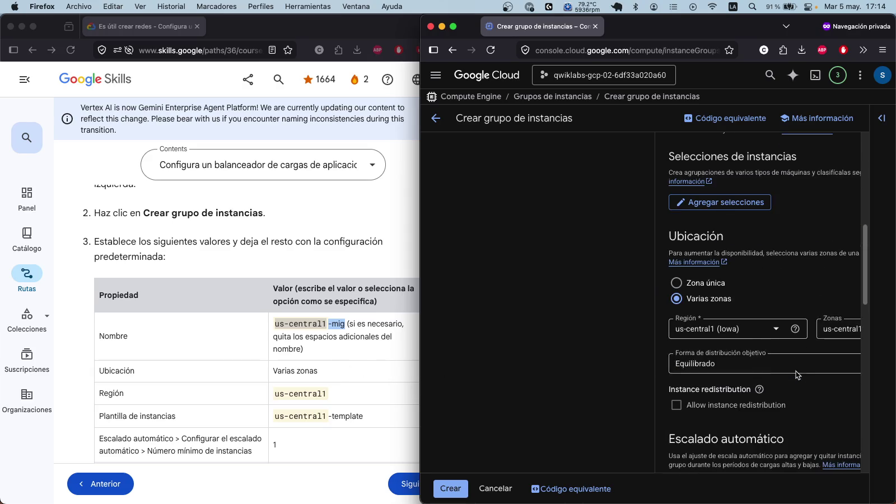
{"action": "left_click", "coordinate": [743, 332]}
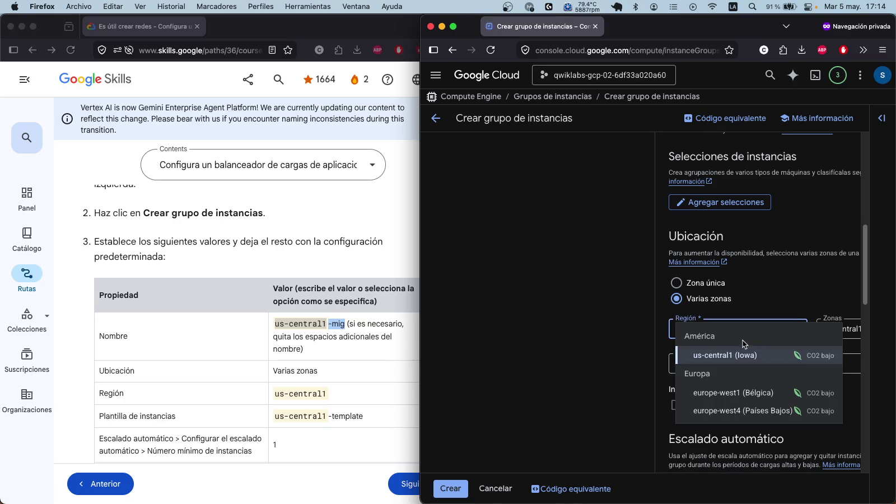
{"action": "left_click", "coordinate": [738, 356]}
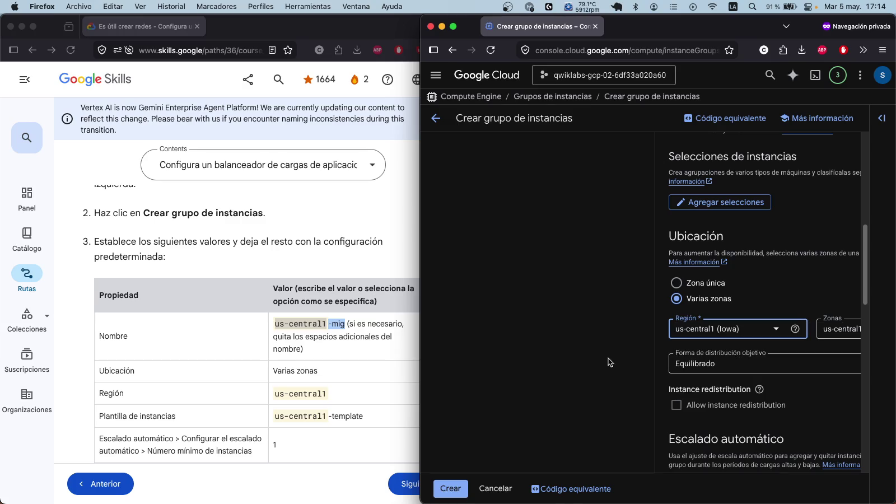
{"action": "scroll", "coordinate": [441, 370], "scroll_direction": "down", "scroll_amount": 2}
{"action": "scroll", "coordinate": [366, 354], "scroll_direction": "down", "scroll_amount": 2}
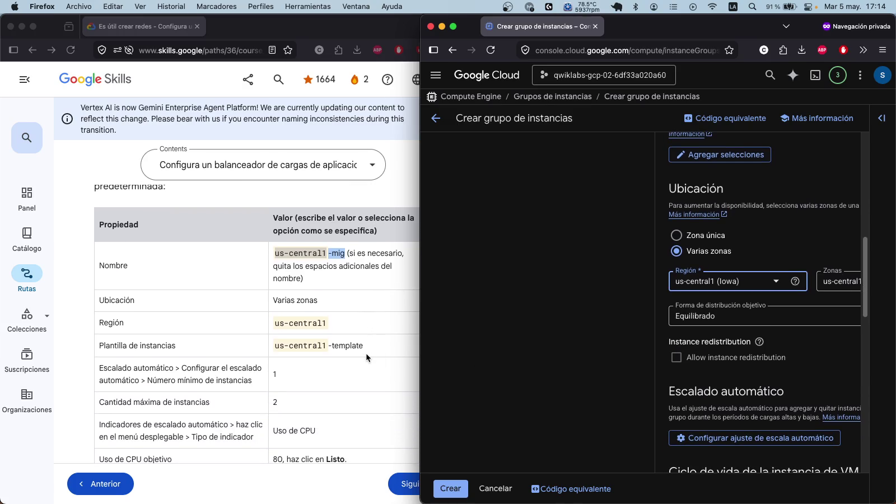
{"action": "scroll", "coordinate": [719, 290], "scroll_direction": "down", "scroll_amount": 3}
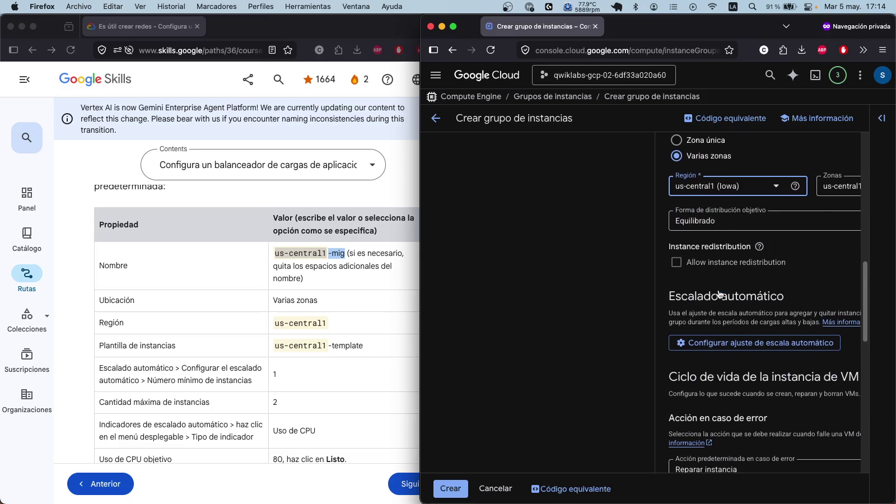
{"action": "scroll", "coordinate": [719, 290], "scroll_direction": "down", "scroll_amount": 3}
{"action": "scroll", "coordinate": [720, 290], "scroll_direction": "up", "scroll_amount": 7}
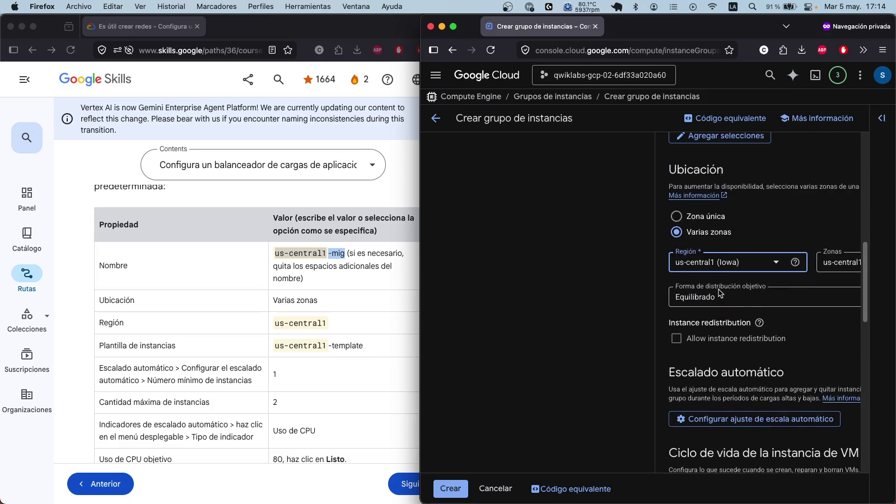
{"action": "scroll", "coordinate": [719, 289], "scroll_direction": "up", "scroll_amount": 5}
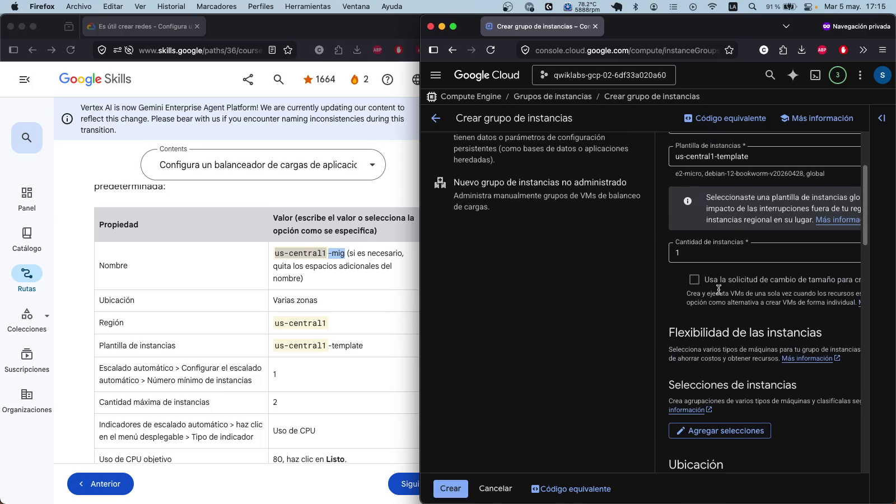
{"action": "double_click", "coordinate": [718, 33]}
{"action": "scroll", "coordinate": [600, 252], "scroll_direction": "up", "scroll_amount": 2}
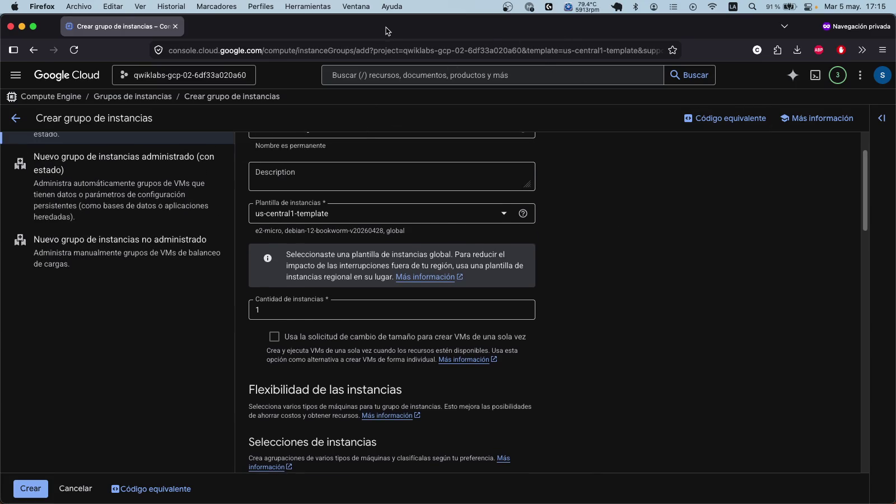
{"action": "scroll", "coordinate": [137, 324], "scroll_direction": "up", "scroll_amount": 2}
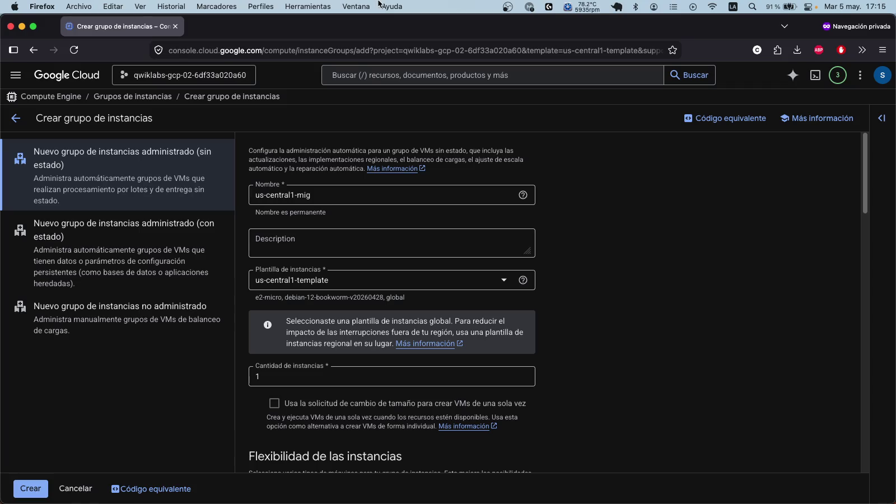
{"action": "key", "text": "ctrl+shift+Right"}
{"action": "scroll", "coordinate": [234, 265], "scroll_direction": "up", "scroll_amount": 5}
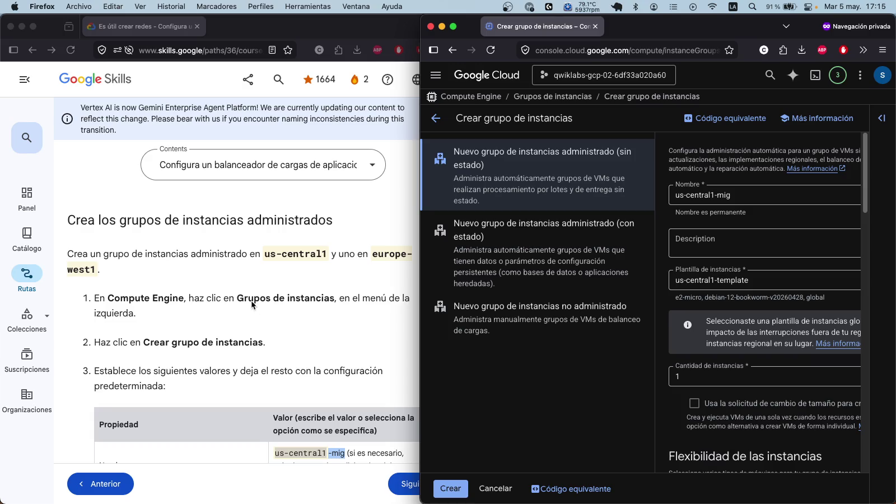
{"action": "scroll", "coordinate": [251, 301], "scroll_direction": "down", "scroll_amount": 1}
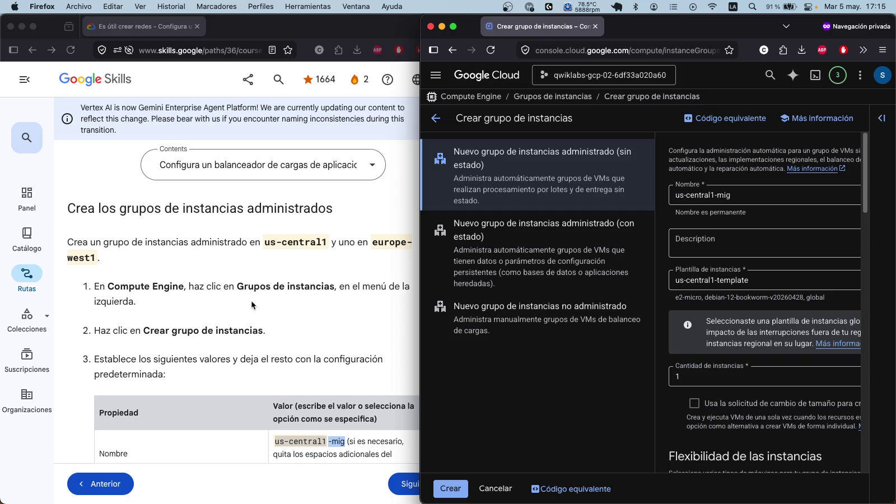
{"action": "scroll", "coordinate": [270, 317], "scroll_direction": "down", "scroll_amount": 5}
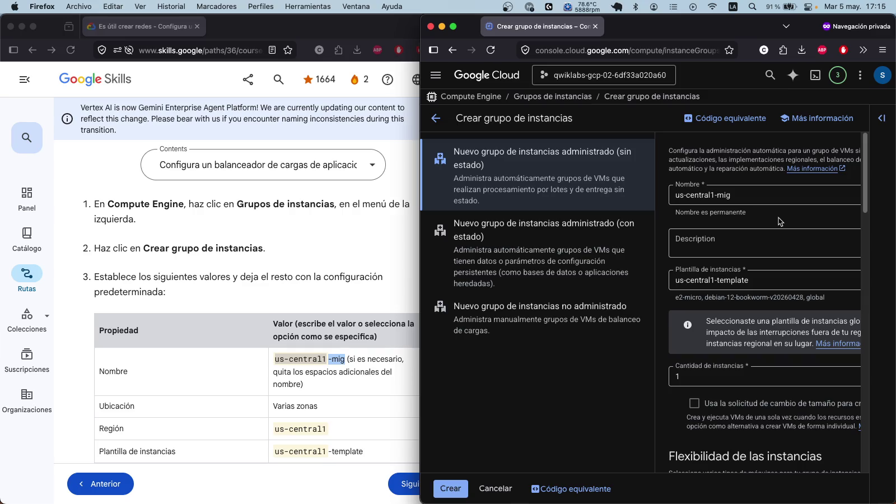
{"action": "scroll", "coordinate": [354, 287], "scroll_direction": "down", "scroll_amount": 4}
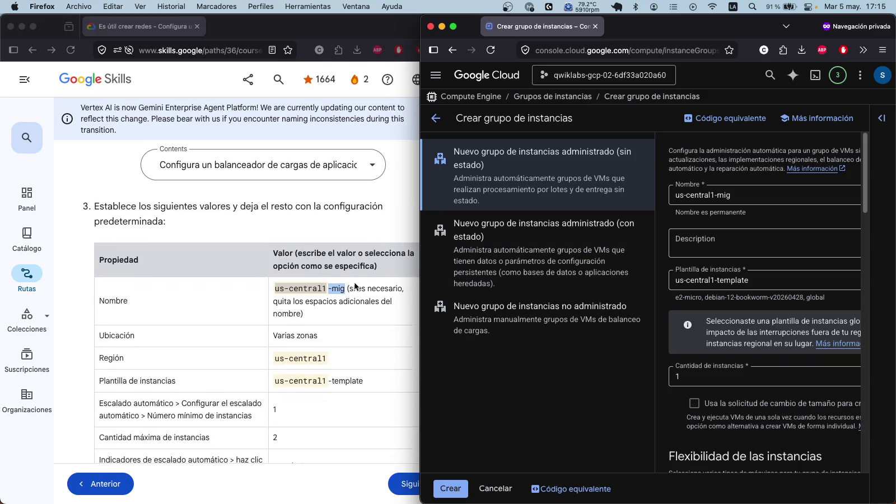
{"action": "scroll", "coordinate": [354, 286], "scroll_direction": "down", "scroll_amount": 5}
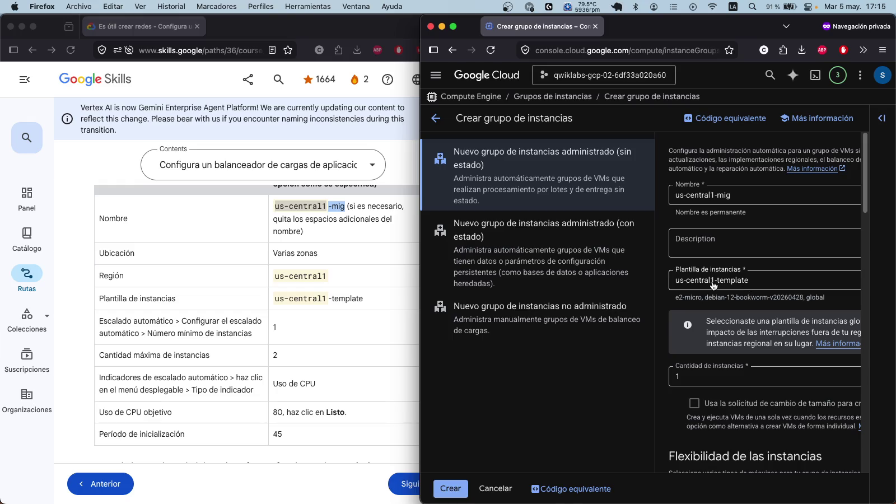
{"action": "scroll", "coordinate": [722, 283], "scroll_direction": "down", "scroll_amount": 2}
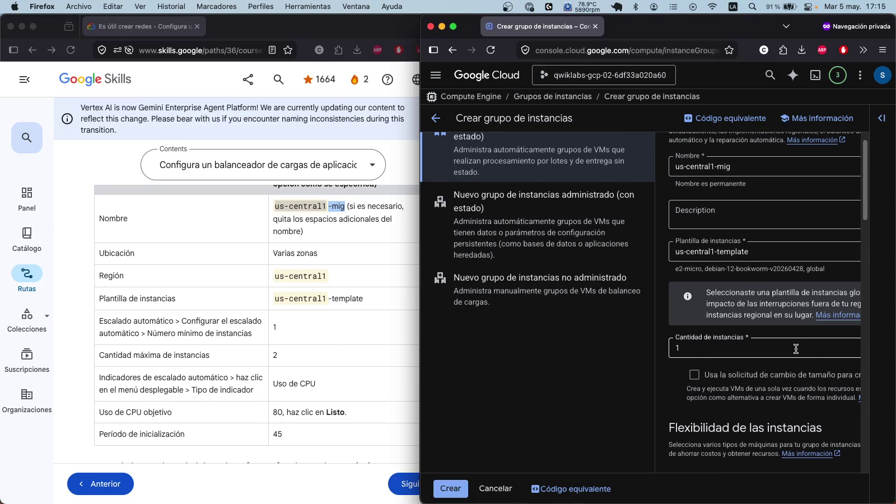
{"action": "scroll", "coordinate": [667, 336], "scroll_direction": "down", "scroll_amount": 3}
{"action": "scroll", "coordinate": [735, 291], "scroll_direction": "down", "scroll_amount": 5}
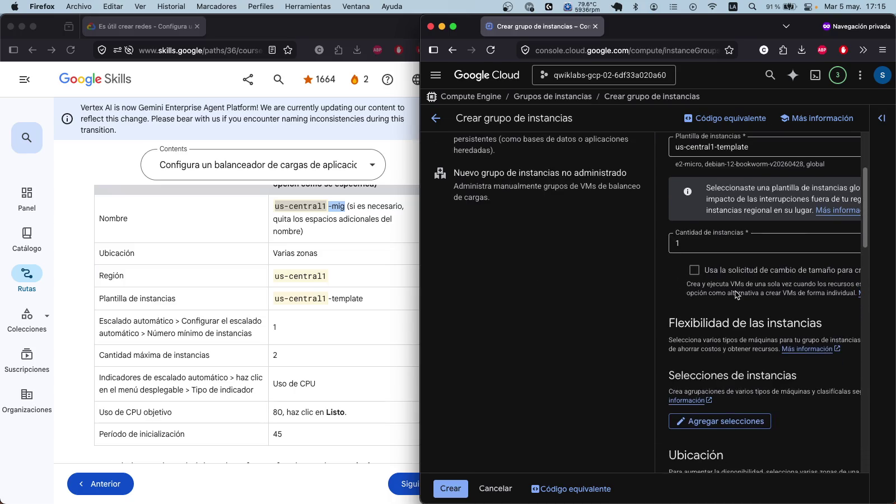
{"action": "double_click", "coordinate": [662, 27]}
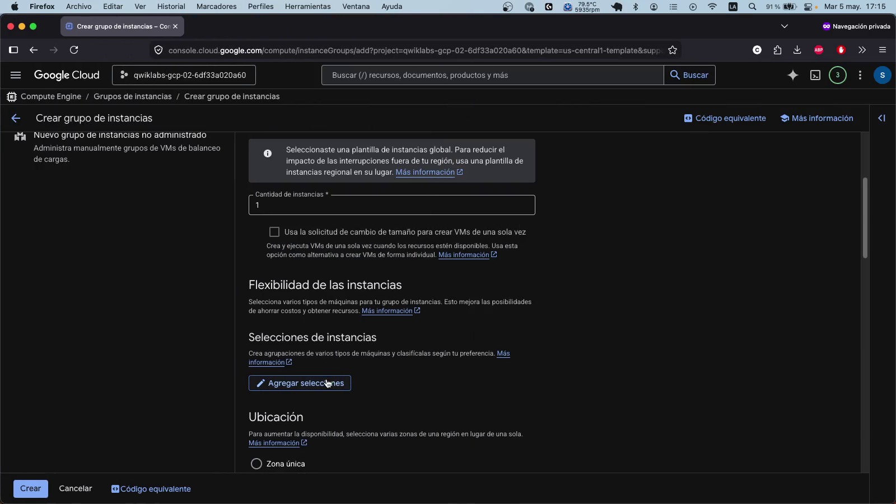
{"action": "scroll", "coordinate": [352, 352], "scroll_direction": "down", "scroll_amount": 5}
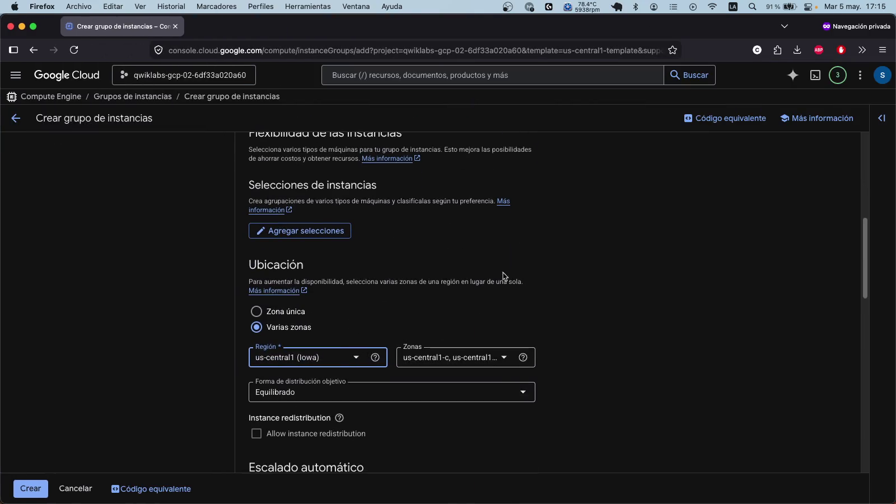
{"action": "double_click", "coordinate": [449, 29]}
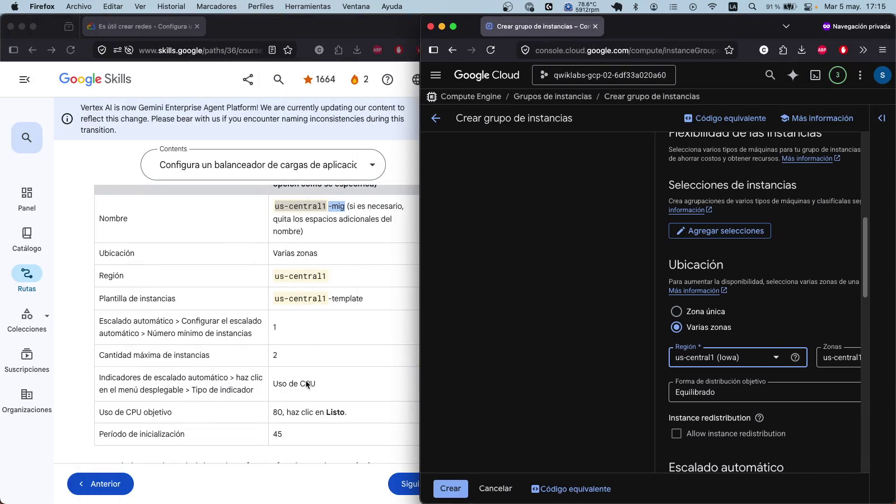
{"action": "scroll", "coordinate": [345, 357], "scroll_direction": "down", "scroll_amount": 1}
{"action": "scroll", "coordinate": [352, 334], "scroll_direction": "up", "scroll_amount": 1}
{"action": "scroll", "coordinate": [353, 333], "scroll_direction": "up", "scroll_amount": 2}
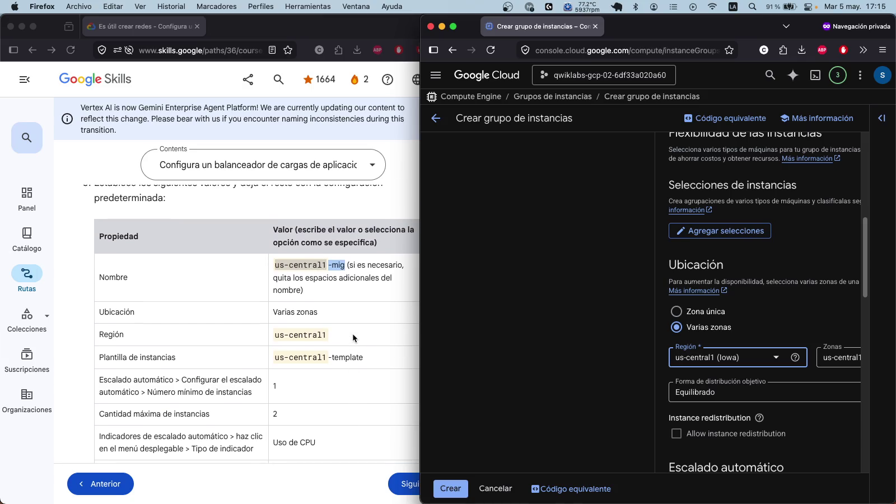
{"action": "left_click", "coordinate": [853, 361]}
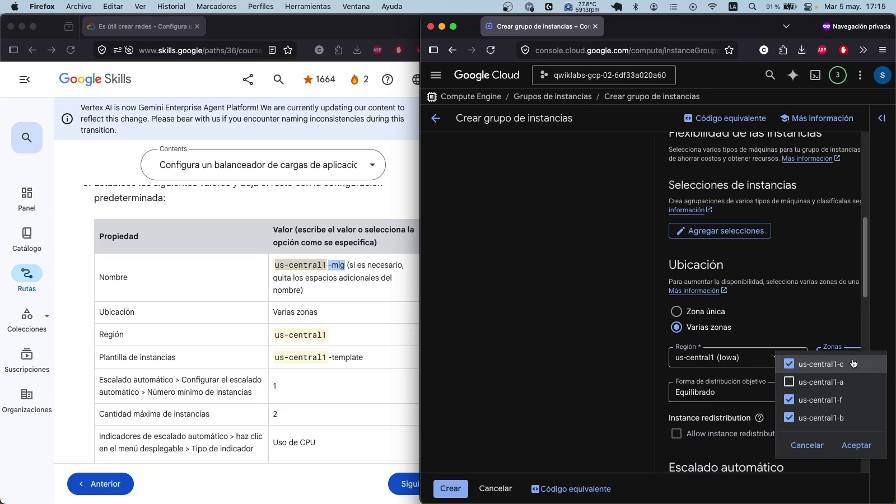
Step: Keep zones us-central1-c, -f and -b, review the form, then raise the lab instructions
{"action": "left_click", "coordinate": [545, 362]}
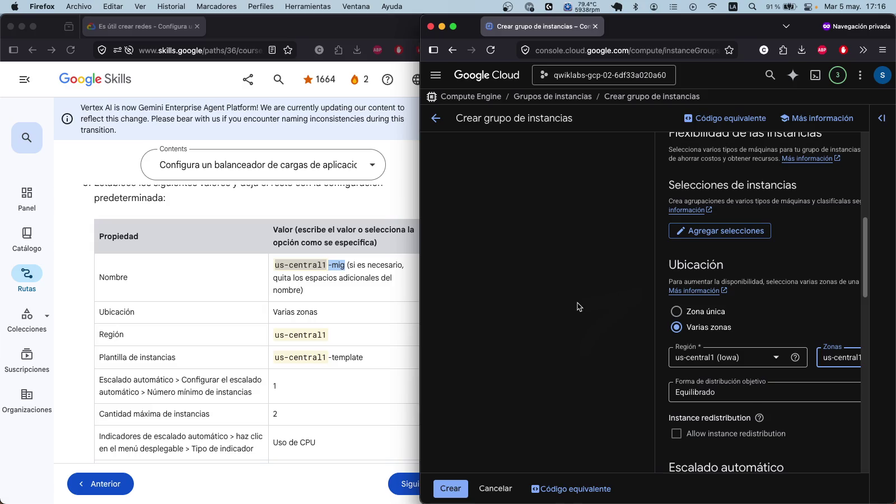
{"action": "scroll", "coordinate": [641, 303], "scroll_direction": "down", "scroll_amount": 2}
{"action": "scroll", "coordinate": [641, 302], "scroll_direction": "down", "scroll_amount": 10}
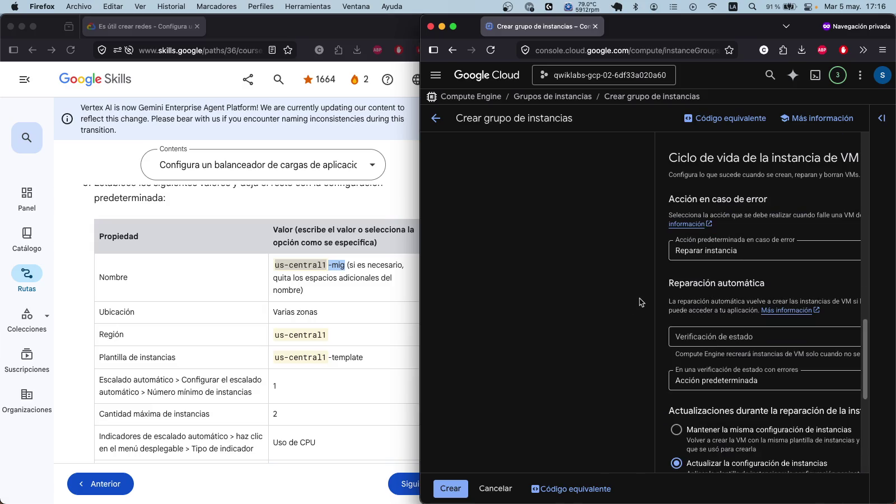
{"action": "scroll", "coordinate": [640, 302], "scroll_direction": "down", "scroll_amount": 5}
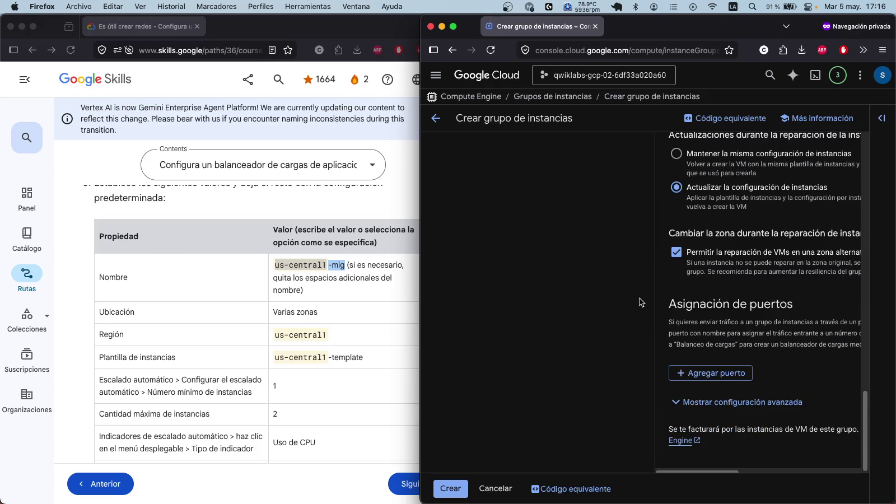
{"action": "scroll", "coordinate": [640, 302], "scroll_direction": "up", "scroll_amount": 5}
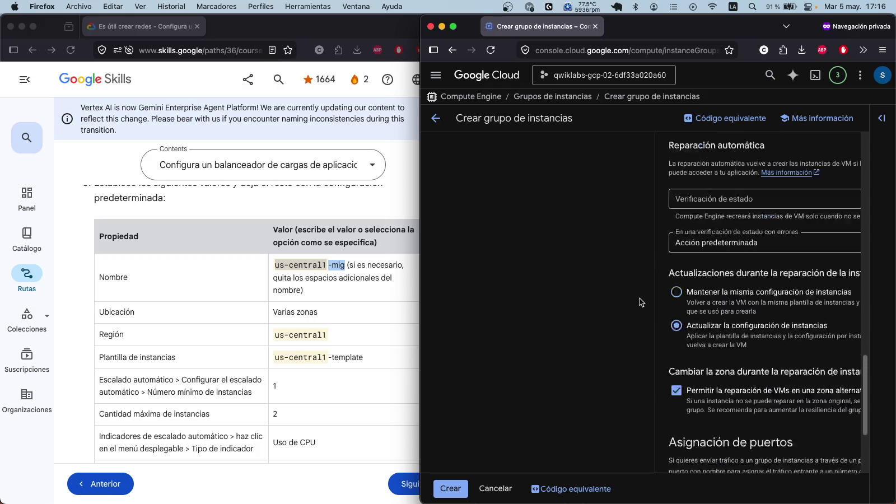
{"action": "scroll", "coordinate": [640, 298], "scroll_direction": "up", "scroll_amount": 4}
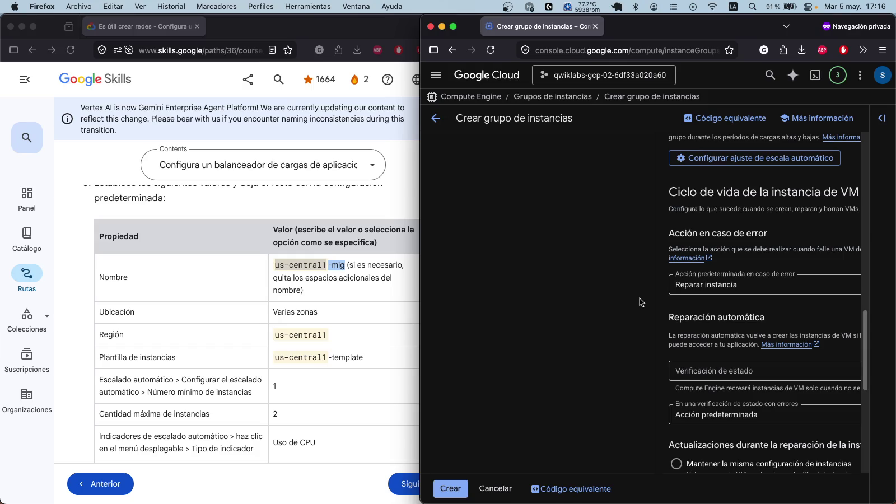
{"action": "scroll", "coordinate": [640, 298], "scroll_direction": "up", "scroll_amount": 3}
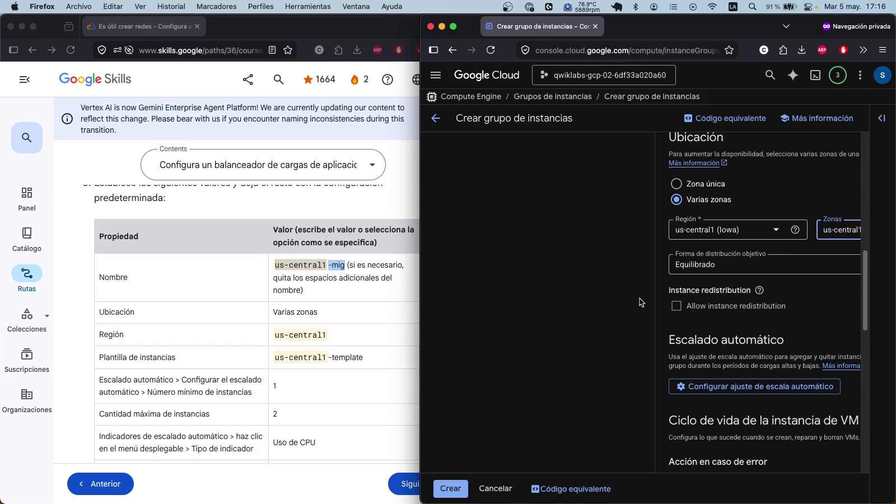
{"action": "scroll", "coordinate": [640, 298], "scroll_direction": "up", "scroll_amount": 2}
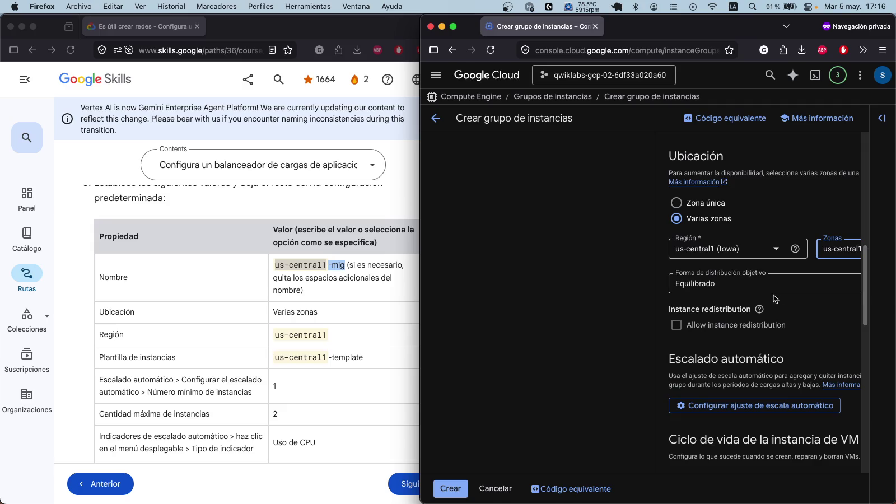
{"action": "scroll", "coordinate": [771, 301], "scroll_direction": "up", "scroll_amount": 5}
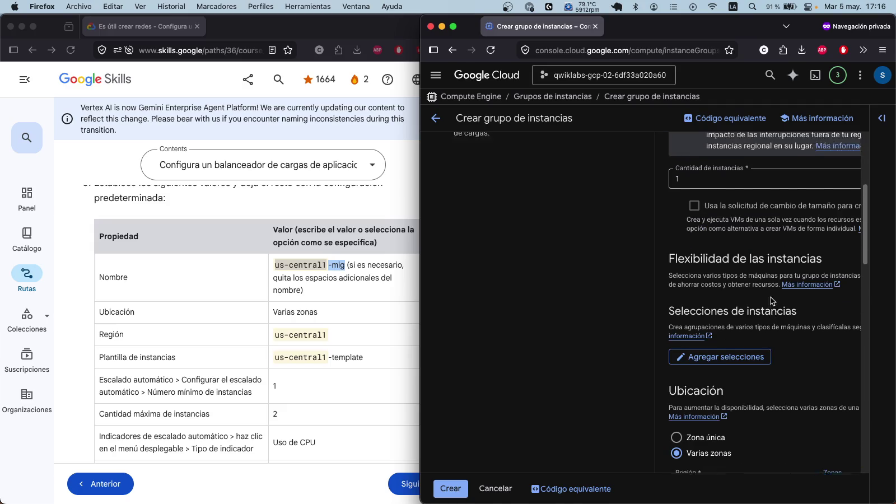
{"action": "scroll", "coordinate": [772, 298], "scroll_direction": "up", "scroll_amount": 2}
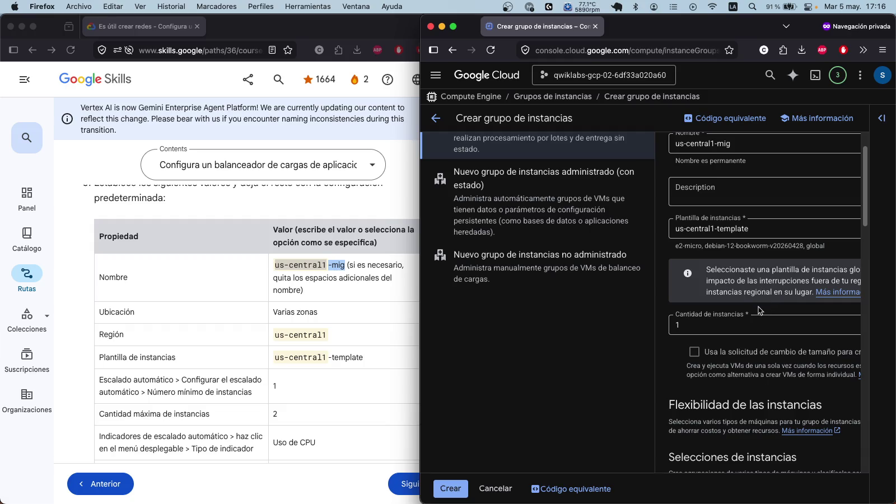
{"action": "scroll", "coordinate": [759, 313], "scroll_direction": "up", "scroll_amount": 1}
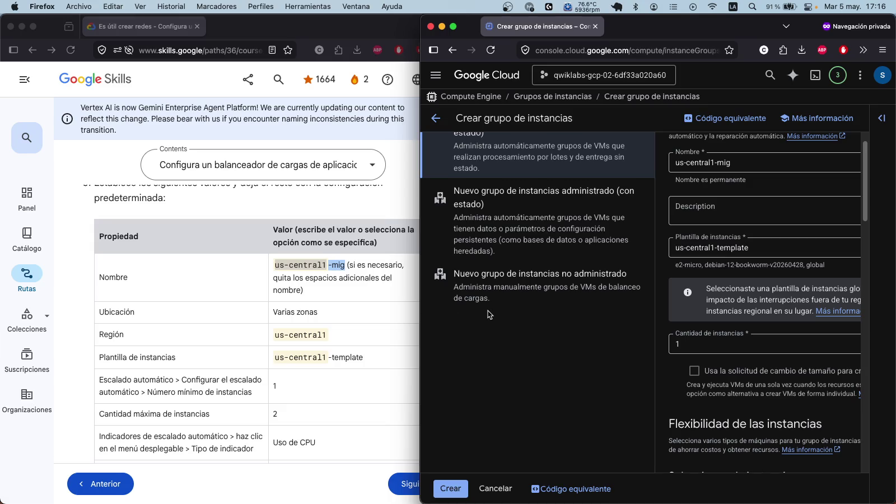
{"action": "left_click", "coordinate": [338, 195]}
{"action": "mouse_move", "coordinate": [470, 299]}
{"action": "left_mouse_down"}
{"action": "mouse_move", "coordinate": [478, 161]}
{"action": "mouse_move", "coordinate": [471, 315]}
{"action": "mouse_move", "coordinate": [458, 307]}
{"action": "left_mouse_up"}
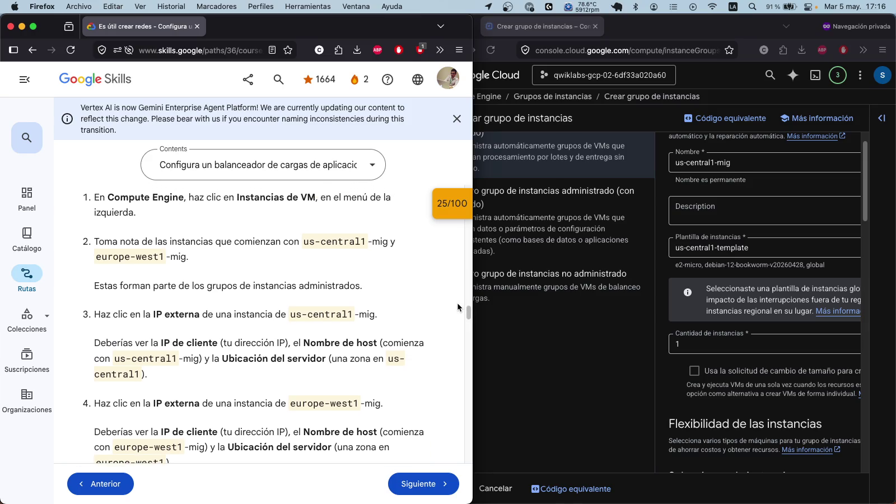
{"action": "scroll", "coordinate": [458, 304], "scroll_direction": "up", "scroll_amount": 4}
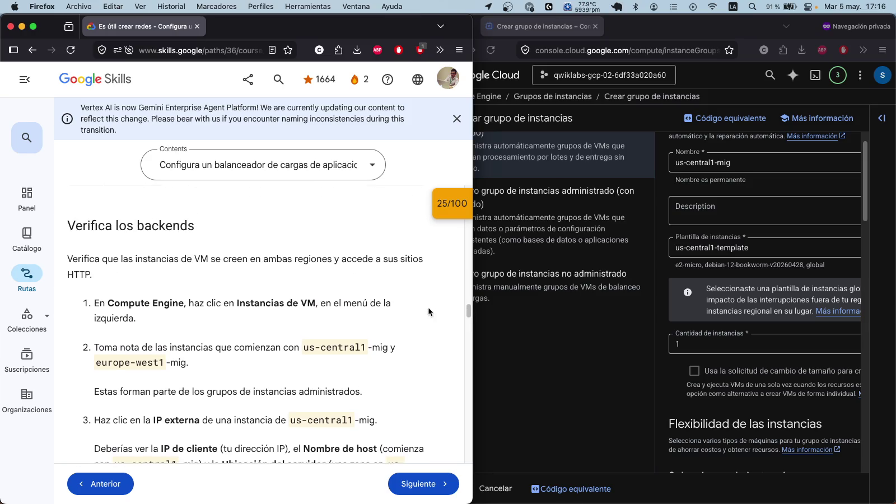
{"action": "scroll", "coordinate": [428, 307], "scroll_direction": "up", "scroll_amount": 2}
{"action": "scroll", "coordinate": [329, 291], "scroll_direction": "up", "scroll_amount": 10}
{"action": "scroll", "coordinate": [329, 289], "scroll_direction": "up", "scroll_amount": 5}
{"action": "scroll", "coordinate": [323, 264], "scroll_direction": "up", "scroll_amount": 8}
{"action": "scroll", "coordinate": [322, 264], "scroll_direction": "up", "scroll_amount": 5}
{"action": "scroll", "coordinate": [323, 264], "scroll_direction": "up", "scroll_amount": 3}
{"action": "scroll", "coordinate": [323, 264], "scroll_direction": "down", "scroll_amount": 6}
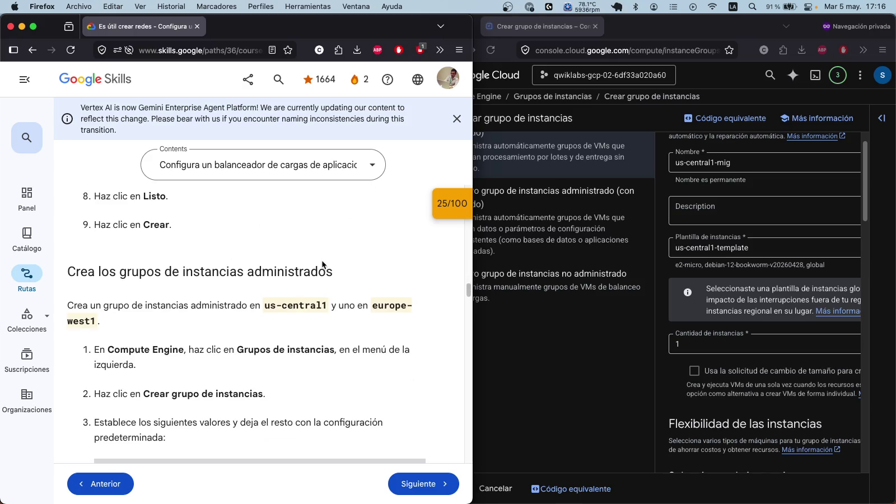
{"action": "scroll", "coordinate": [376, 327], "scroll_direction": "down", "scroll_amount": 3}
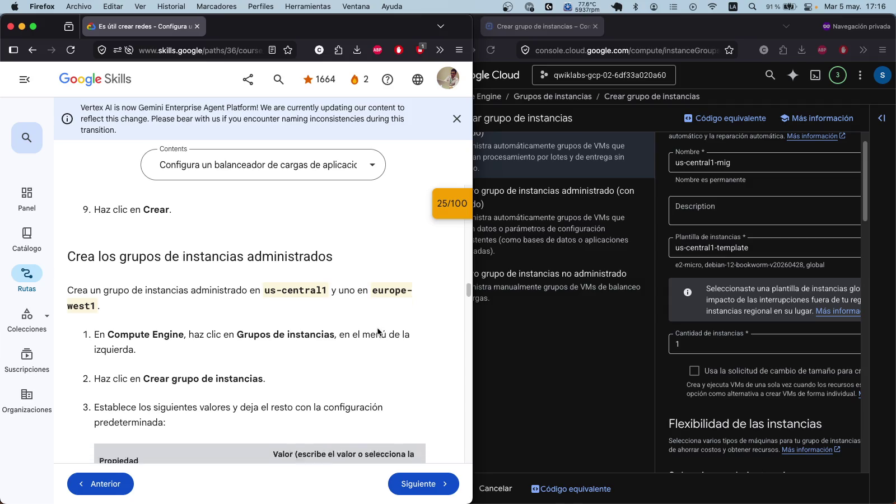
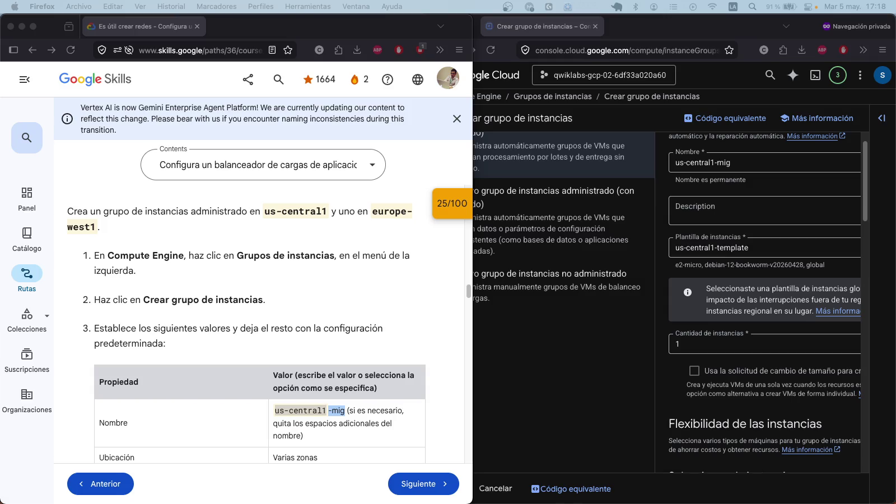
Step: Open and authorize Cloud Shell, enlarge its terminal, and paste the instance-templates list command
{"action": "left_click", "coordinate": [567, 282]}
{"action": "left_click", "coordinate": [816, 75]}
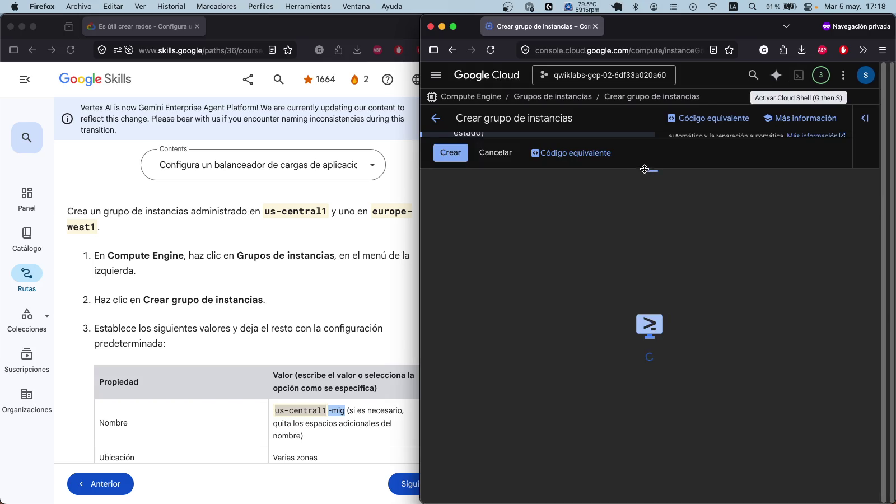
{"action": "mouse_move", "coordinate": [646, 171]}
{"action": "left_mouse_down"}
{"action": "mouse_move", "coordinate": [632, 277]}
{"action": "mouse_move", "coordinate": [641, 387]}
{"action": "mouse_move", "coordinate": [657, 337]}
{"action": "left_mouse_up"}
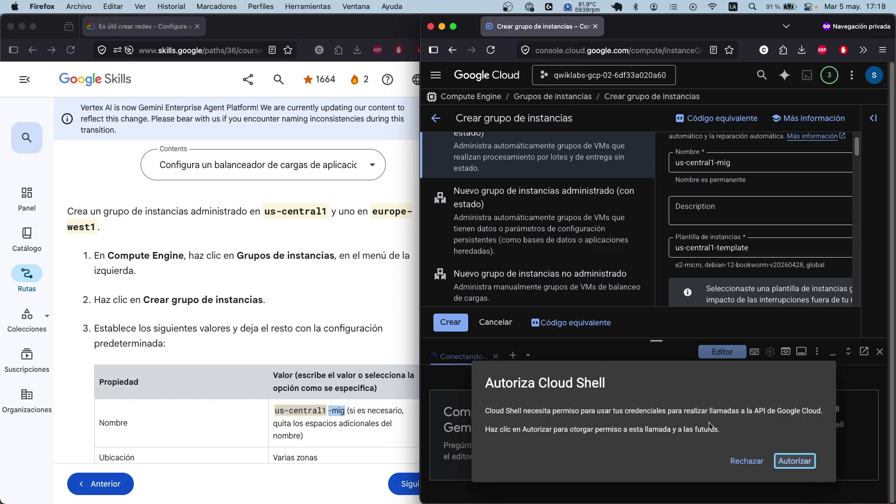
{"action": "left_click", "coordinate": [794, 461]}
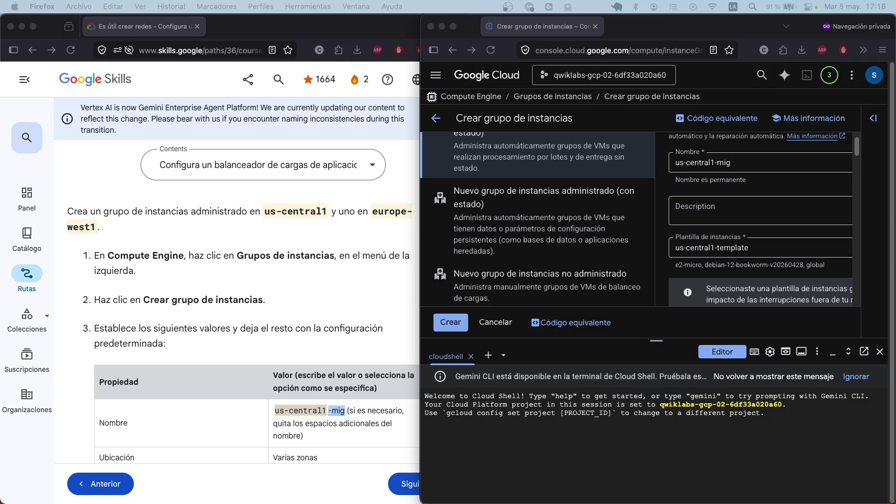
{"action": "left_click", "coordinate": [657, 345]}
{"action": "left_click_drag", "start_coordinate": [657, 346], "coordinate": [652, 314]}
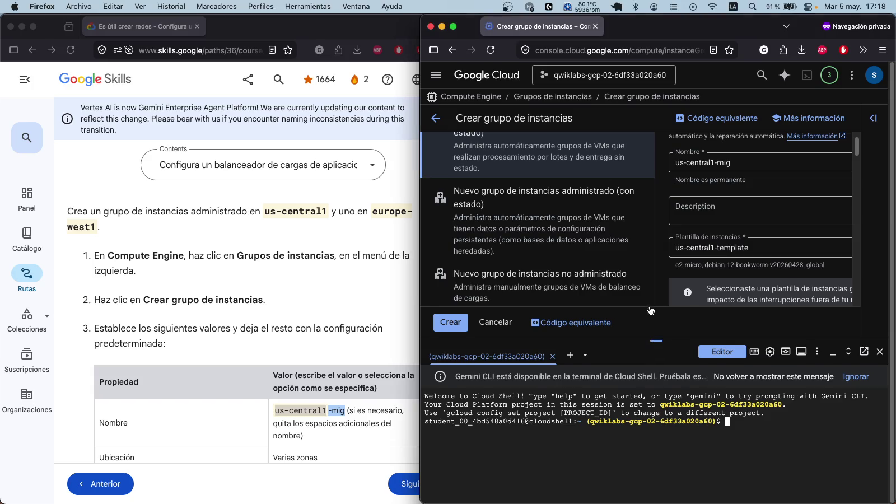
{"action": "type", "text": "gcloud compute instance-templates list"}
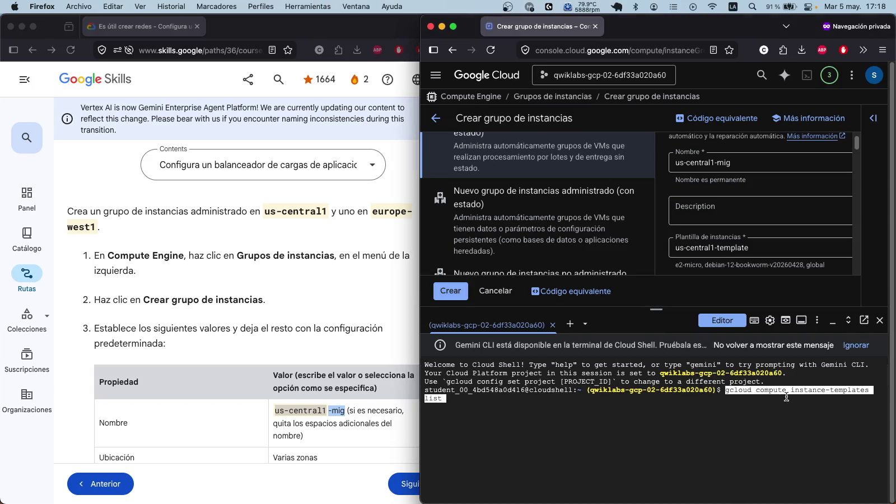
Step: List the europe-west1 and us-central1 templates, then start a new group from Compute Engine Instance groups
{"action": "key", "text": "Return"}
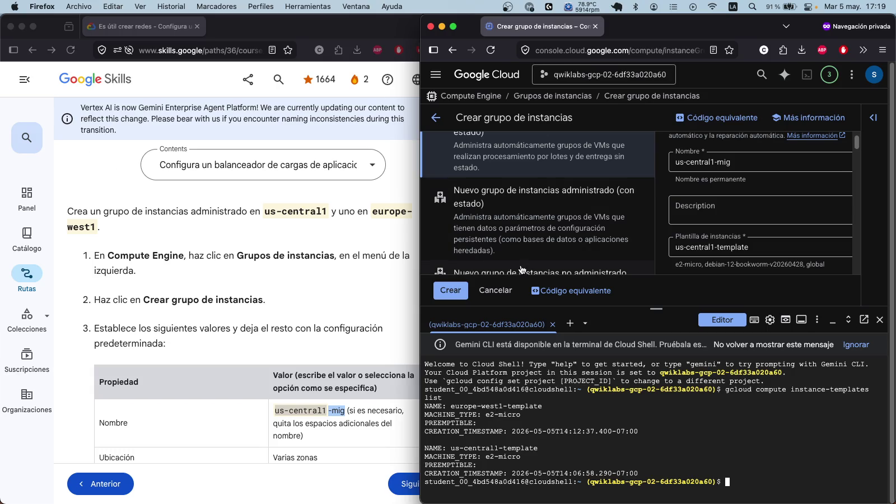
{"action": "left_click", "coordinate": [442, 79]}
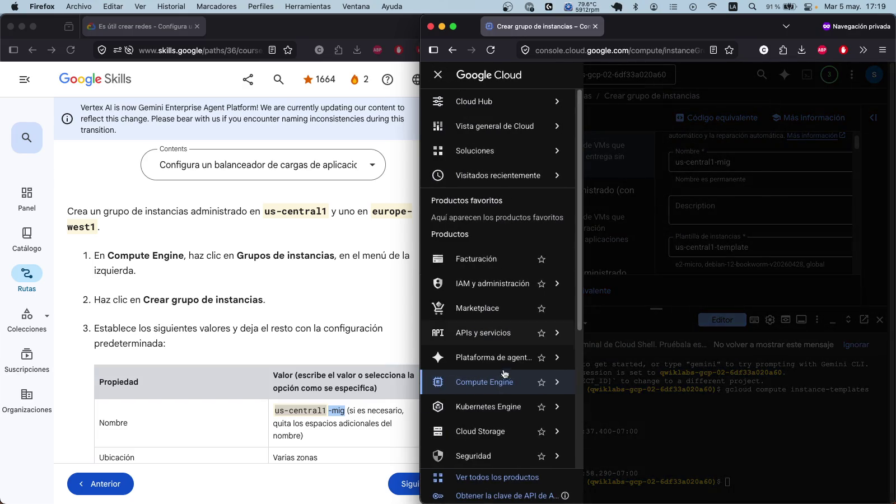
{"action": "mouse_move", "coordinate": [498, 386]}
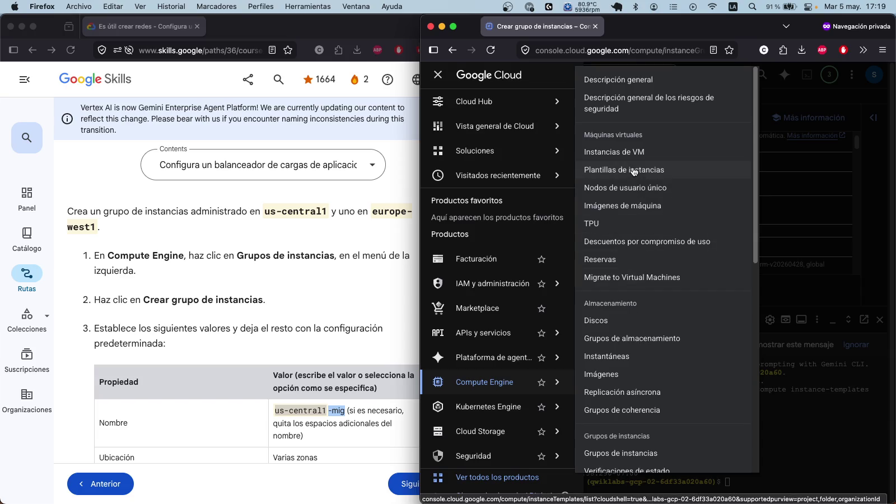
{"action": "scroll", "coordinate": [651, 342], "scroll_direction": "down", "scroll_amount": 1}
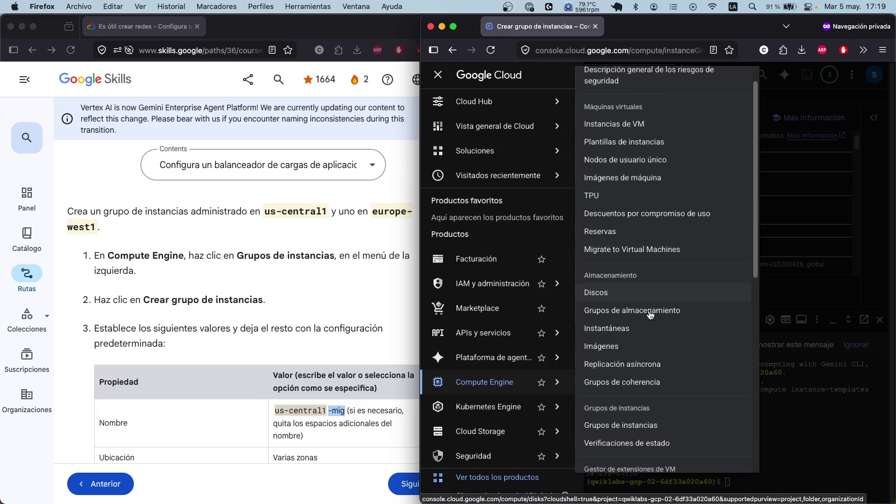
{"action": "scroll", "coordinate": [654, 310], "scroll_direction": "down", "scroll_amount": 4}
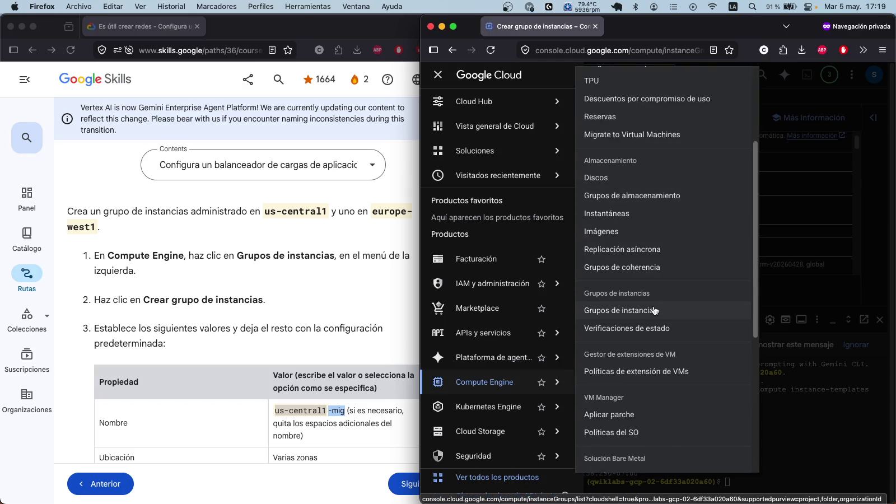
{"action": "left_click", "coordinate": [654, 311]}
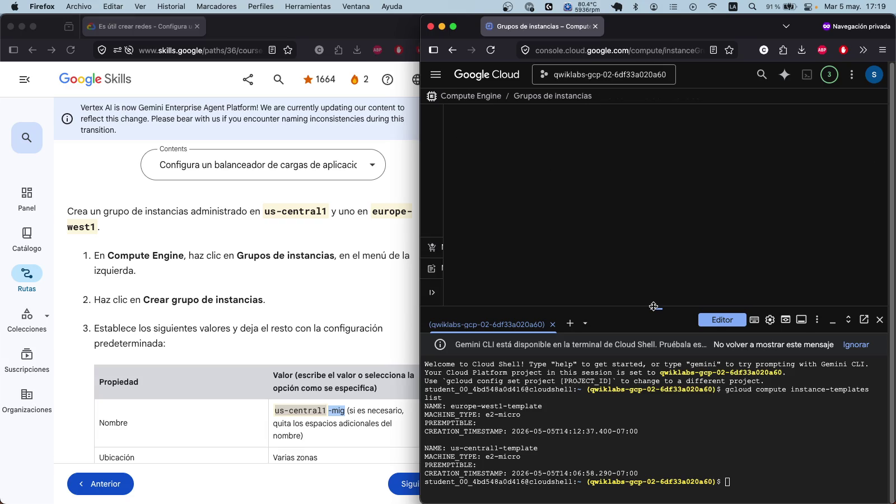
{"action": "scroll", "coordinate": [750, 131], "scroll_direction": "down", "scroll_amount": 3}
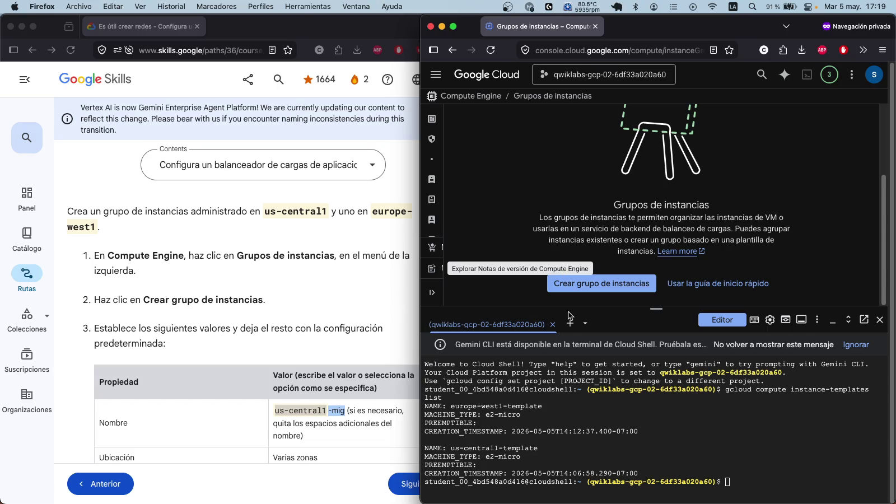
{"action": "left_click", "coordinate": [495, 281]}
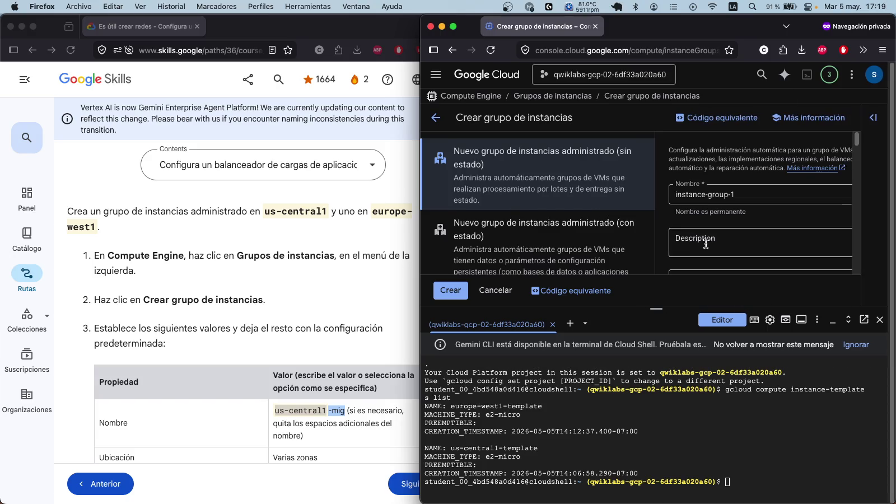
Step: Scroll to the form's autoscaling section and compare it with the autoscaling values in the lab instructions
{"action": "scroll", "coordinate": [704, 240], "scroll_direction": "down", "scroll_amount": 2}
{"action": "scroll", "coordinate": [750, 185], "scroll_direction": "down", "scroll_amount": 6}
{"action": "scroll", "coordinate": [751, 187], "scroll_direction": "down", "scroll_amount": 5}
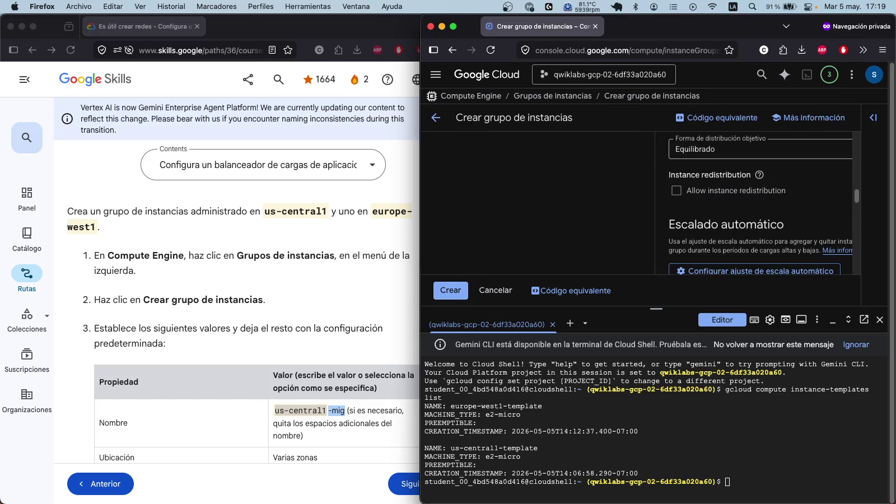
{"action": "key", "text": "super+grave"}
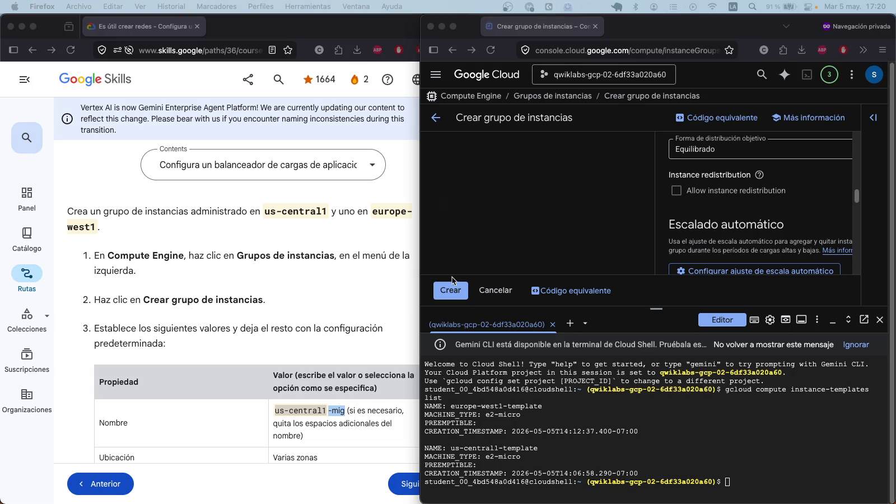
{"action": "scroll", "coordinate": [302, 374], "scroll_direction": "down", "scroll_amount": 5}
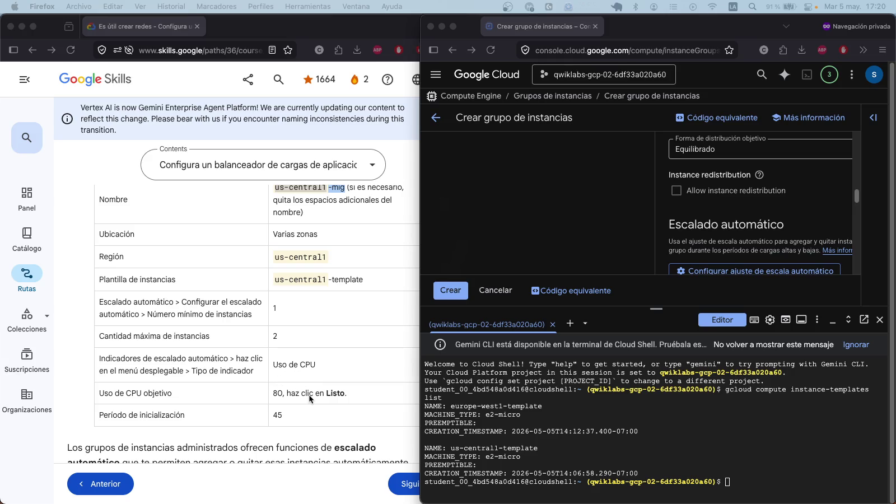
{"action": "left_click", "coordinate": [307, 394]}
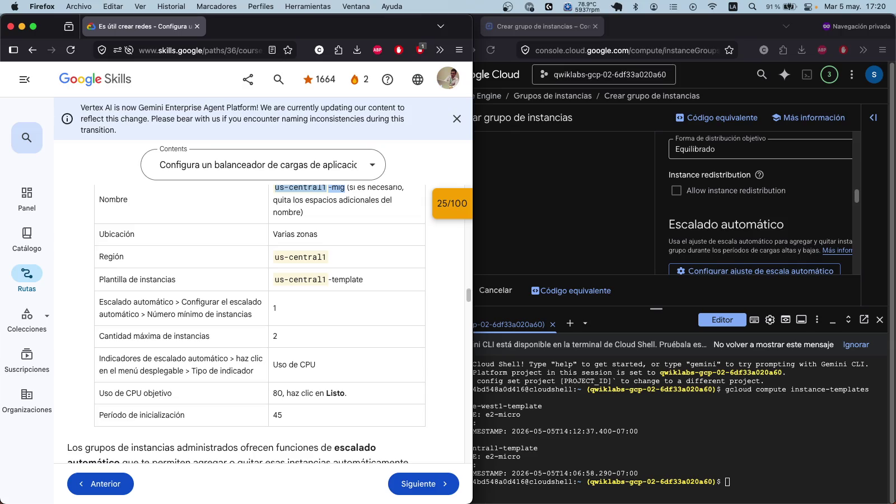
{"action": "key", "text": "super+shift+5"}
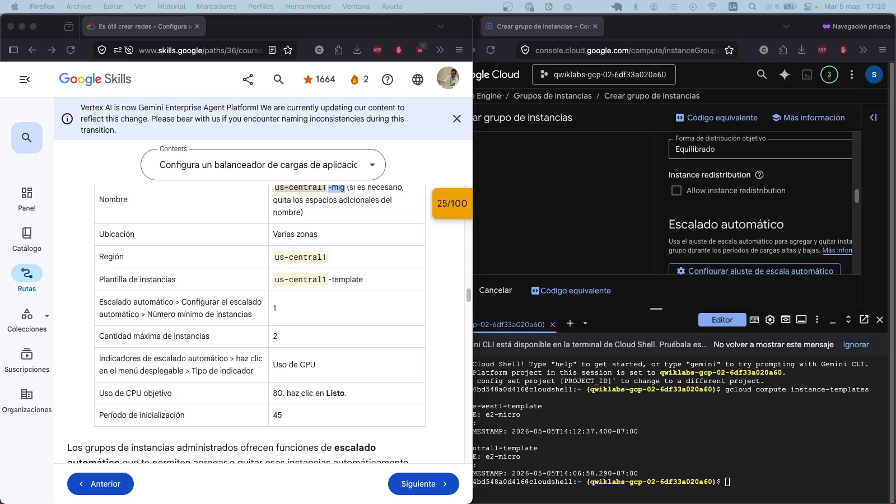
{"action": "left_click", "coordinate": [746, 477]}
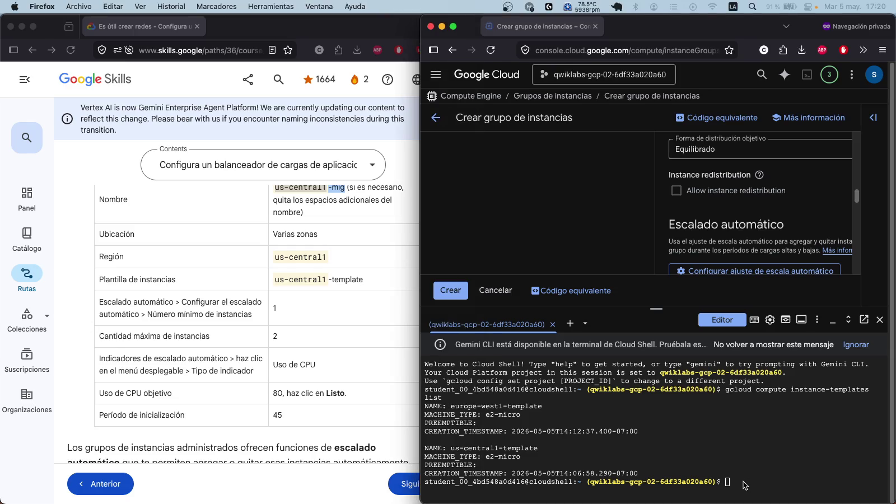
Step: Create managed instance group us-central1-mig from its template in Cloud Shell
{"action": "left_click", "coordinate": [744, 482]}
{"action": "type", "text": "gcloud compute instance-groups managed set-autoscaling us-central1-mig \\   --region=us-central1 \\   --min-num-replicas=1 \\   --max-num-replicas=2 \\   --target-cpu-utilization=0.8 \\   --cool-down-period=45"}
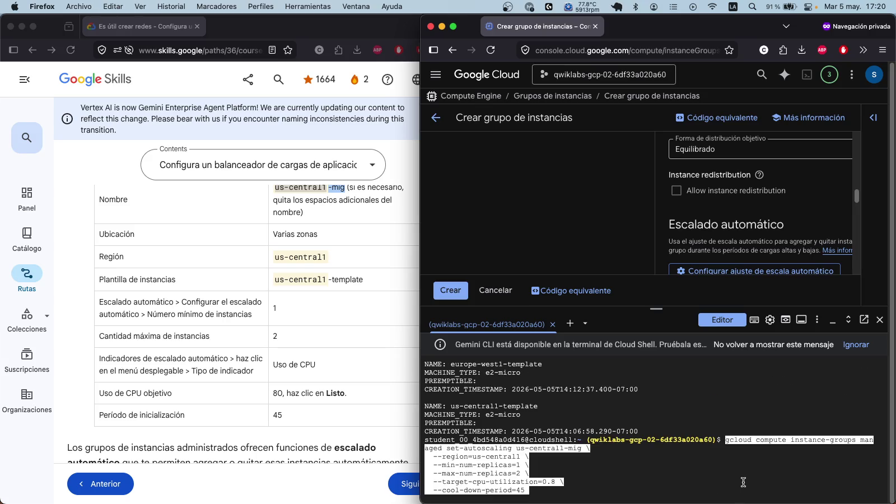
{"action": "key", "text": "Return"}
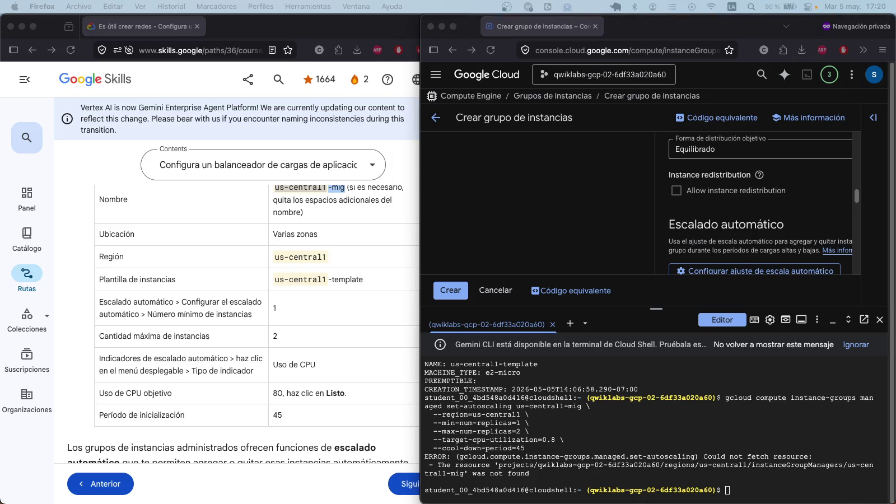
{"action": "left_click", "coordinate": [738, 493]}
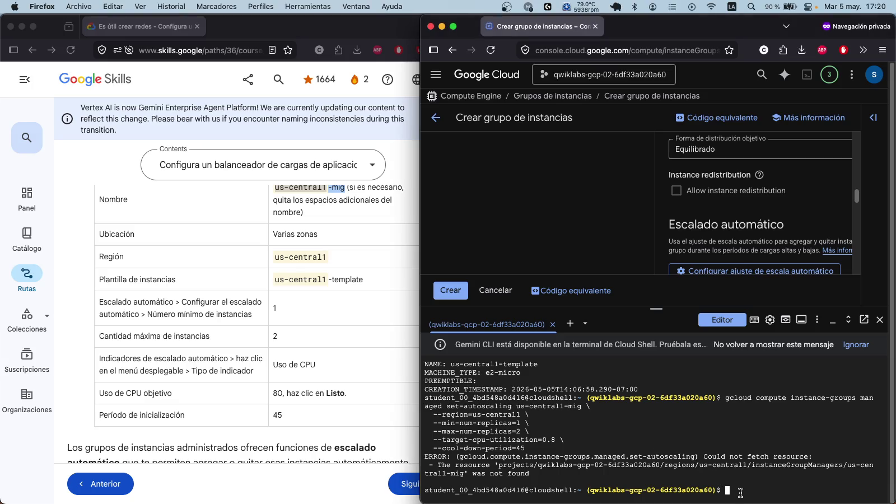
{"action": "key", "text": "super+v"}
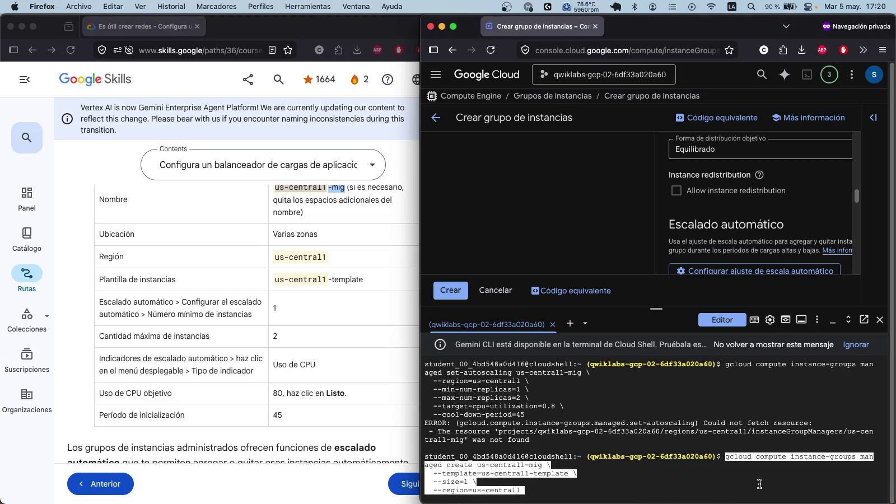
{"action": "key", "text": "Return"}
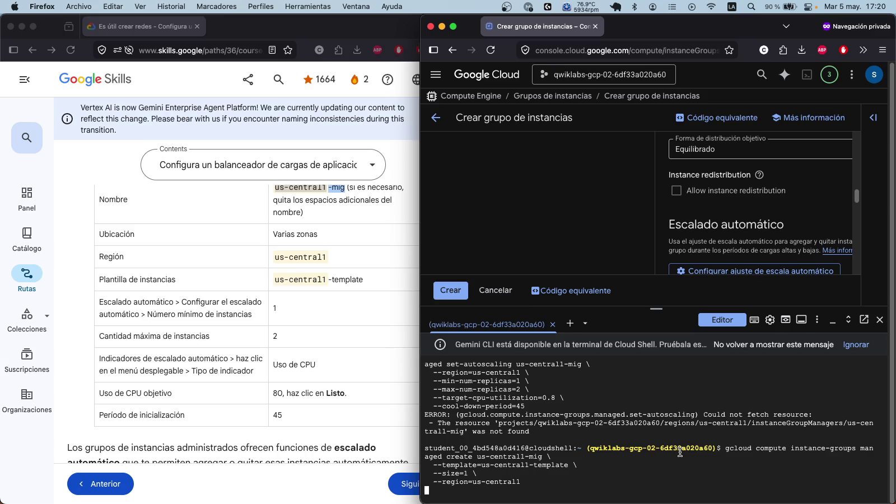
{"action": "mouse_move", "coordinate": [734, 192]}
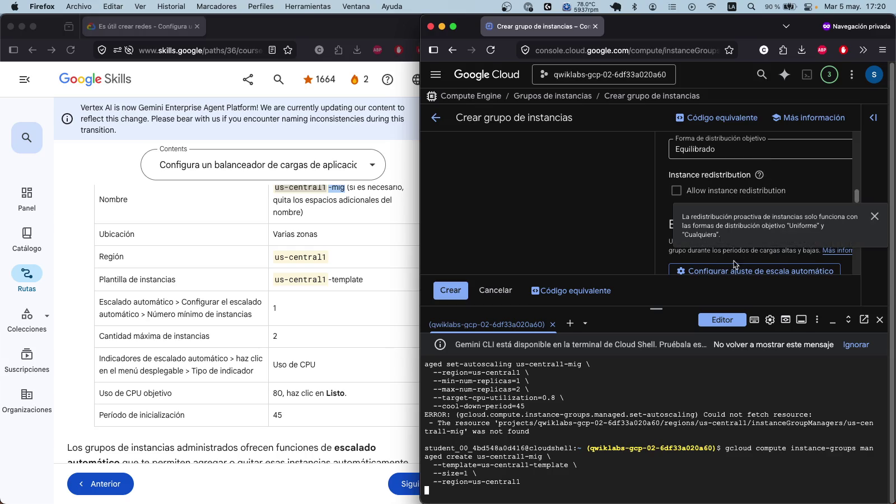
{"action": "scroll", "coordinate": [733, 229], "scroll_direction": "down", "scroll_amount": 2}
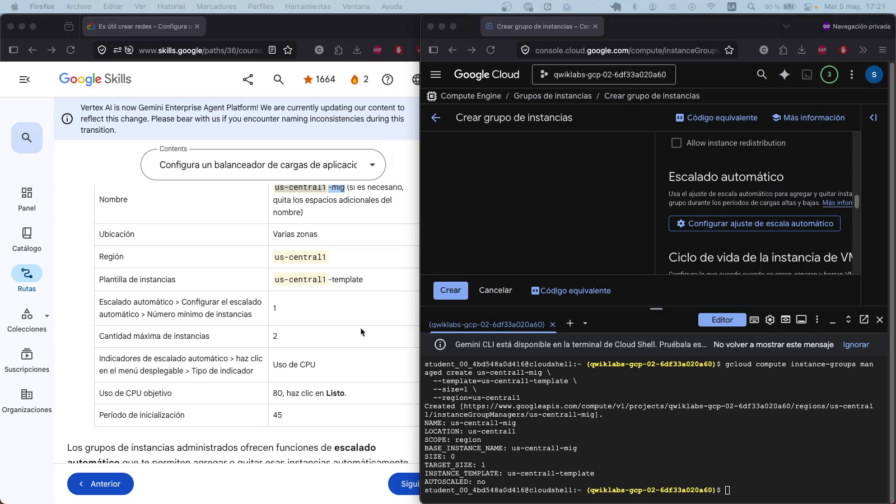
Step: Autoscale us-central1-mig to 1–2 instances with CPU target 0.8 and 45-second cool-down
{"action": "left_click", "coordinate": [742, 489]}
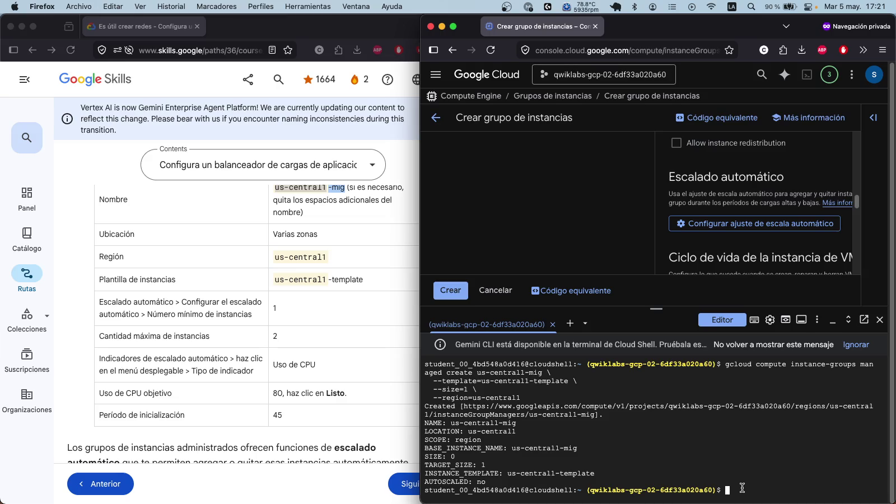
{"action": "type", "text": "gcloud compute instance-groups managed set-autoscaling us-central1-mig \\   --region=us-central1 \\   --min-num-replicas=1 \\   --max-num-replicas=2 \\   --target-cpu-utilization=0.8 \\   --cool-down-period=45"}
{"action": "key", "text": "Return"}
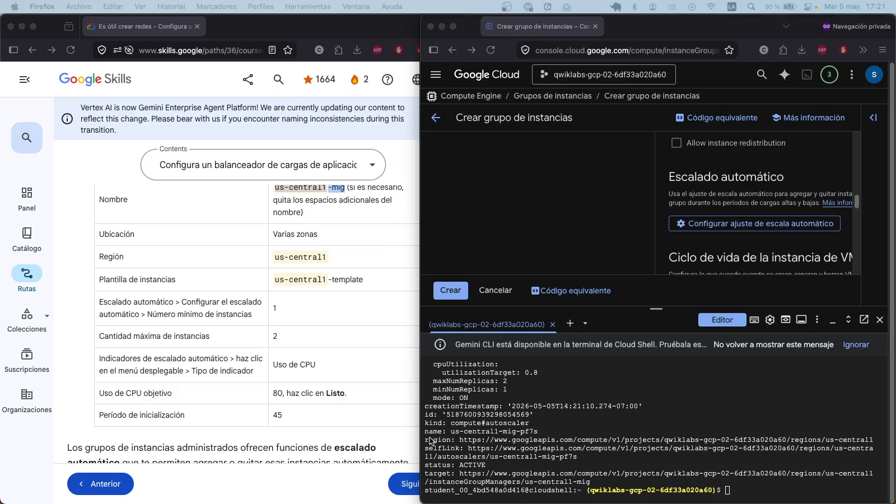
{"action": "left_click", "coordinate": [730, 491]}
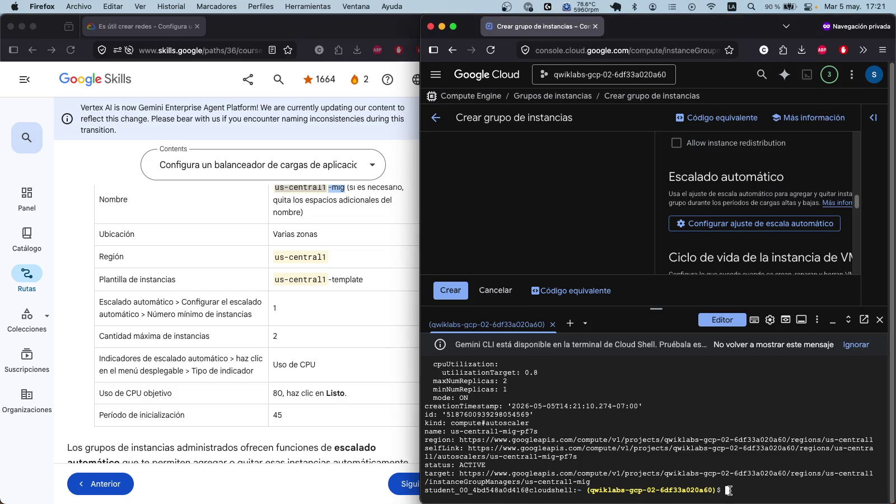
Step: Create managed instance group europe-west1-mig from its template via Cloud Shell
{"action": "type", "text": "gcloud compute instance-groups managed create europe-west1-mig \\   --template=europe-west1-template \\   --size=1 \\   --region=europe-west1"}
{"action": "key", "text": "Return"}
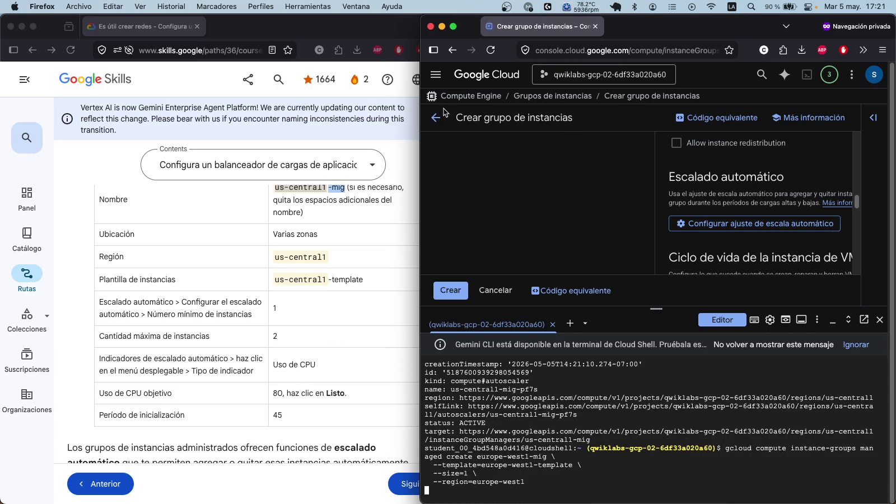
{"action": "left_click", "coordinate": [573, 99]}
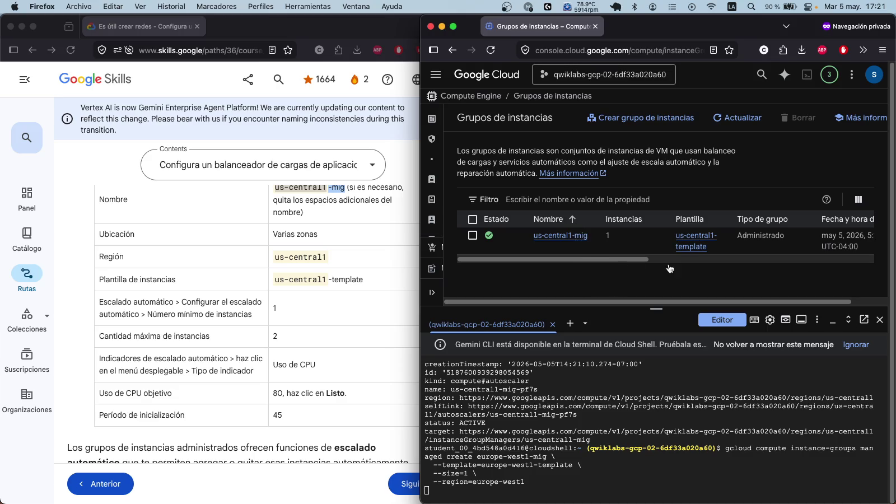
{"action": "mouse_move", "coordinate": [555, 260]}
{"action": "left_mouse_down"}
{"action": "mouse_move", "coordinate": [792, 263]}
{"action": "mouse_move", "coordinate": [636, 247]}
{"action": "mouse_move", "coordinate": [502, 255]}
{"action": "left_mouse_up"}
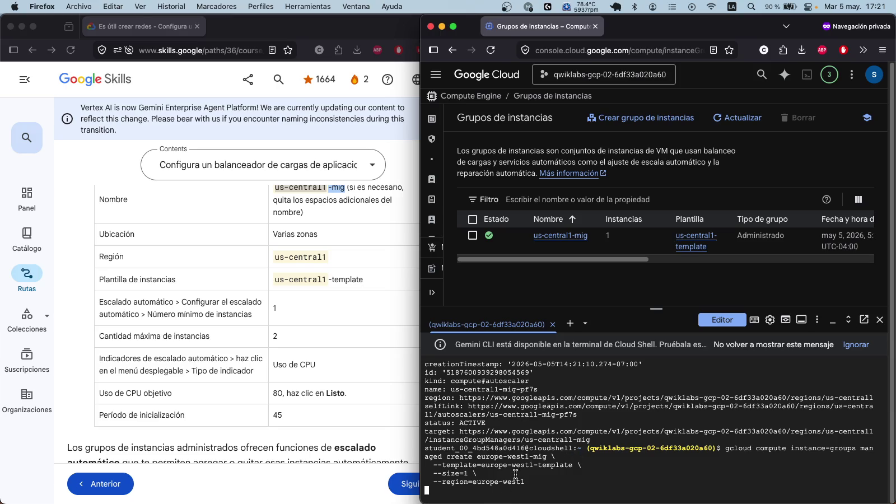
{"action": "left_click", "coordinate": [553, 466]}
{"action": "key", "text": "Return"}
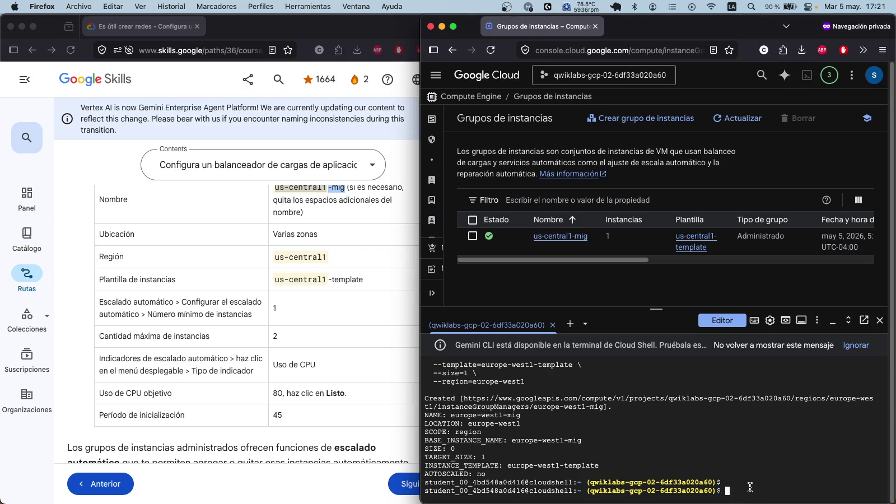
Step: Autoscale europe-west1-mig to 1–2 replicas at CPU 0.8, then review both groups
{"action": "type", "text": "gcloud compute instance-groups managed set-autoscaling europe-west1-mig \\   --region=europe-west1 \\   --min-num-replicas=1 \\   --max-num-replicas=2 \\   --target-cpu-utilization=0.8 \\   --cool-down-period=45"}
{"action": "key", "text": "Return"}
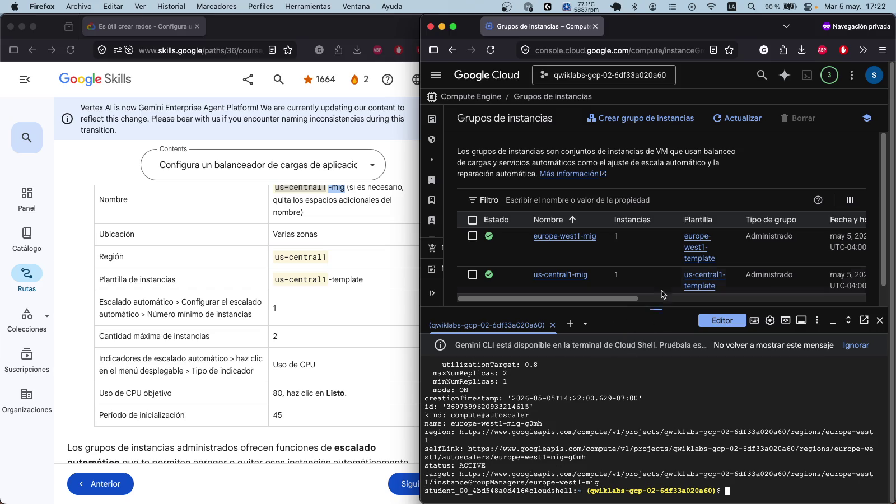
{"action": "scroll", "coordinate": [600, 300], "scroll_direction": "right", "scroll_amount": 5}
{"action": "mouse_move", "coordinate": [597, 299]}
{"action": "left_mouse_down"}
{"action": "mouse_move", "coordinate": [744, 299]}
{"action": "mouse_move", "coordinate": [517, 298]}
{"action": "left_mouse_up"}
{"action": "left_click", "coordinate": [473, 275]}
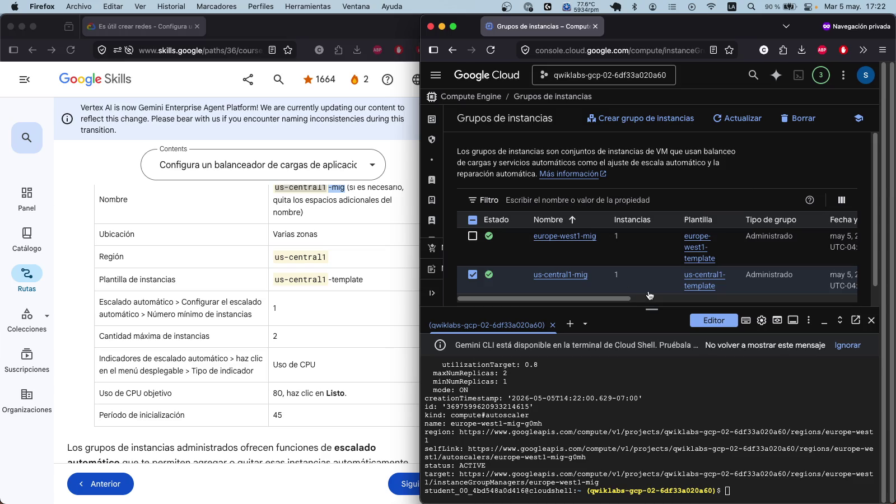
{"action": "mouse_move", "coordinate": [625, 298]}
{"action": "left_mouse_down"}
{"action": "mouse_move", "coordinate": [841, 308]}
{"action": "mouse_move", "coordinate": [614, 300]}
{"action": "left_mouse_up"}
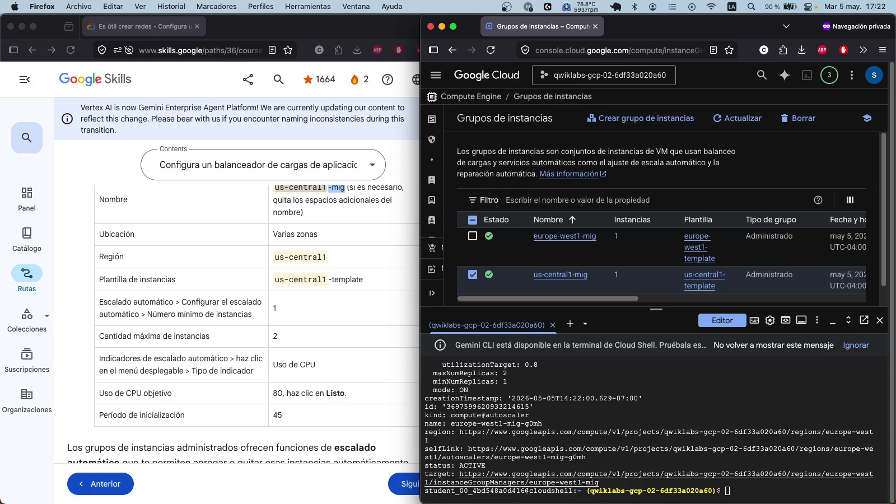
{"action": "scroll", "coordinate": [218, 320], "scroll_direction": "down", "scroll_amount": 15}
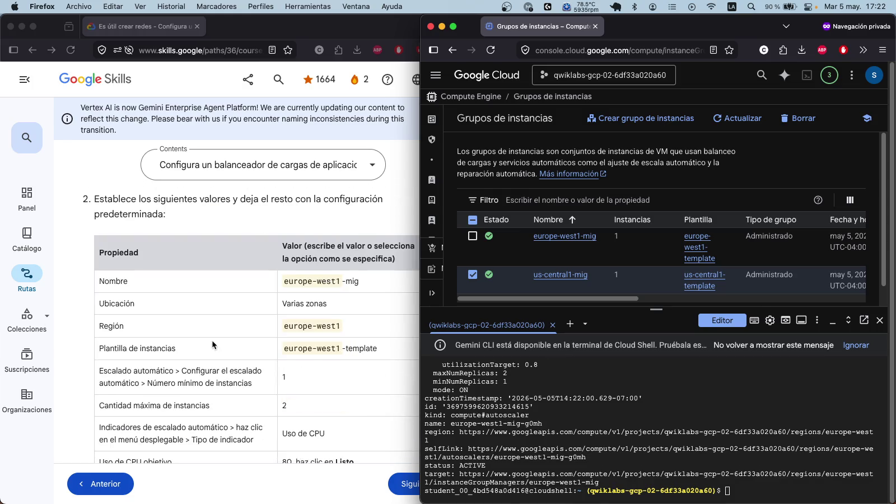
{"action": "scroll", "coordinate": [212, 341], "scroll_direction": "down", "scroll_amount": 2}
{"action": "left_click", "coordinate": [100, 367]}
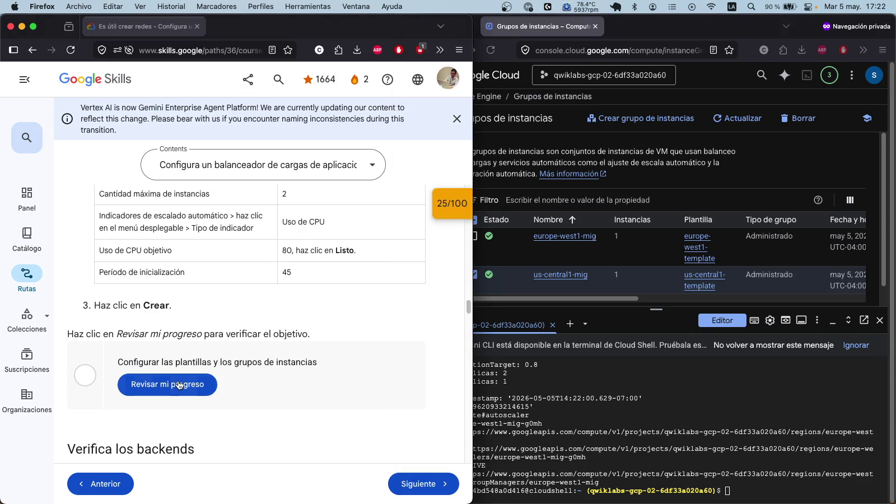
Step: Check progress on the instance templates and groups checkpoint, which scores 25/25
{"action": "left_click", "coordinate": [180, 385]}
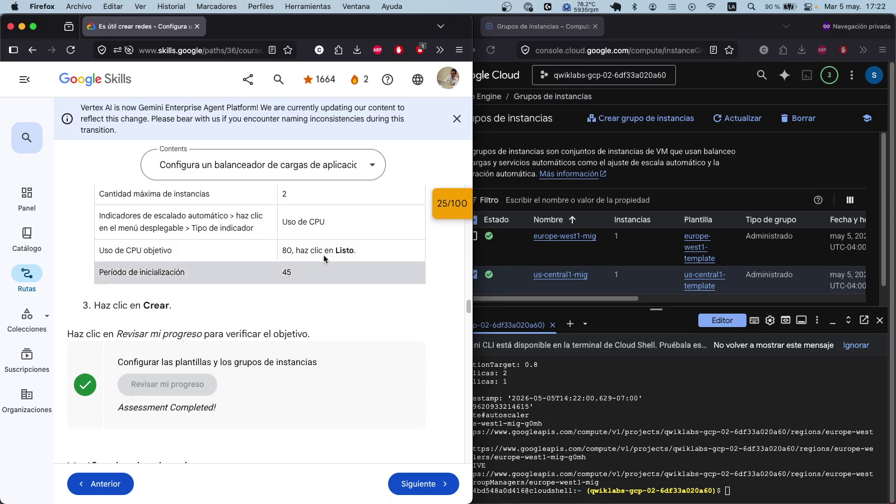
{"action": "left_click", "coordinate": [455, 204]}
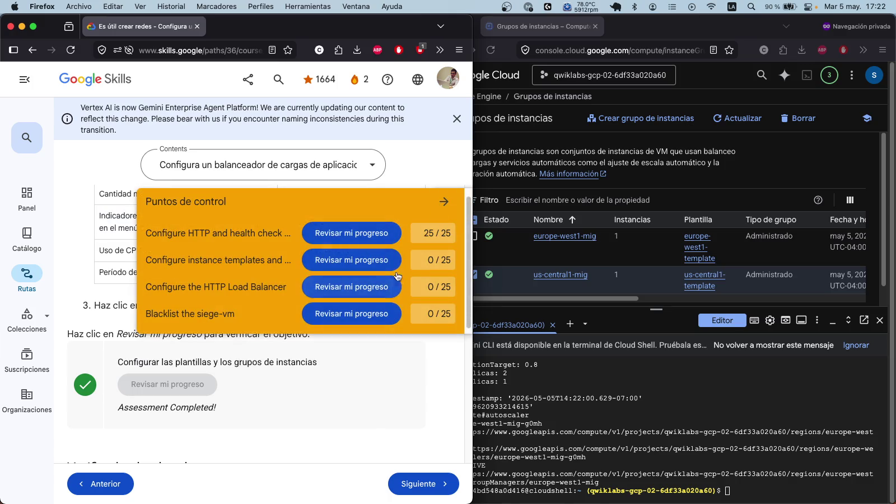
{"action": "left_click", "coordinate": [378, 262]}
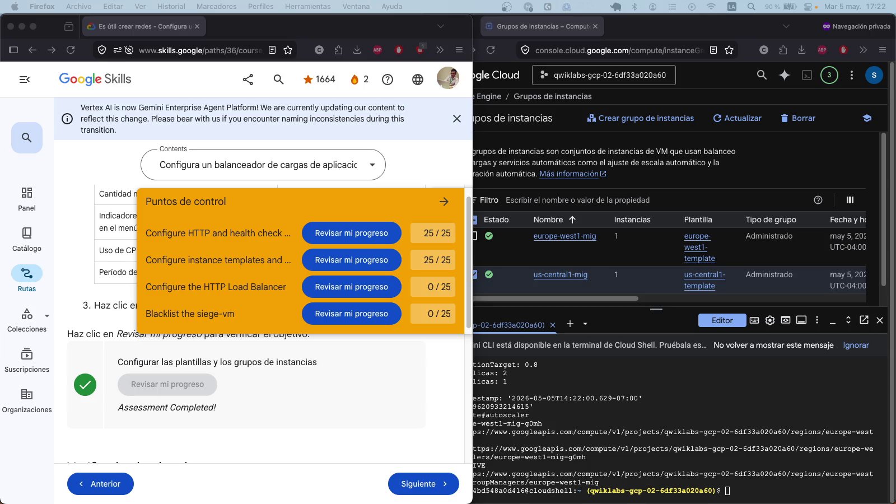
{"action": "scroll", "coordinate": [285, 354], "scroll_direction": "down", "scroll_amount": 4}
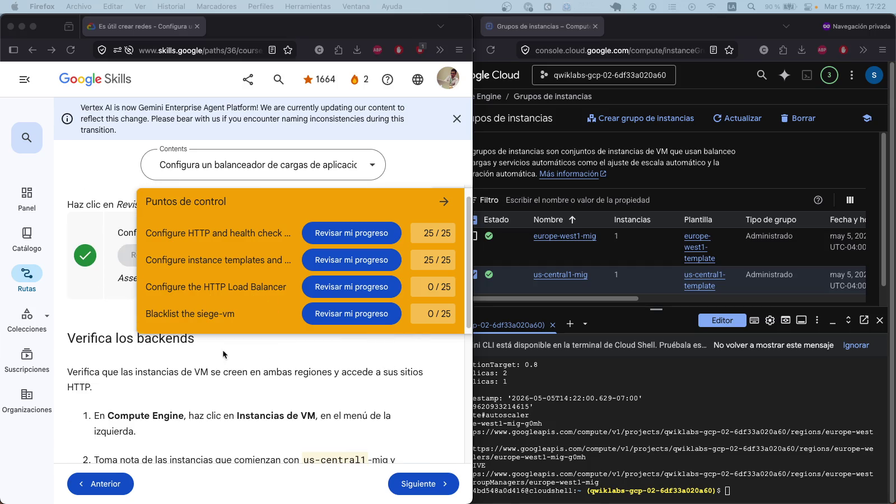
{"action": "scroll", "coordinate": [192, 373], "scroll_direction": "down", "scroll_amount": 6}
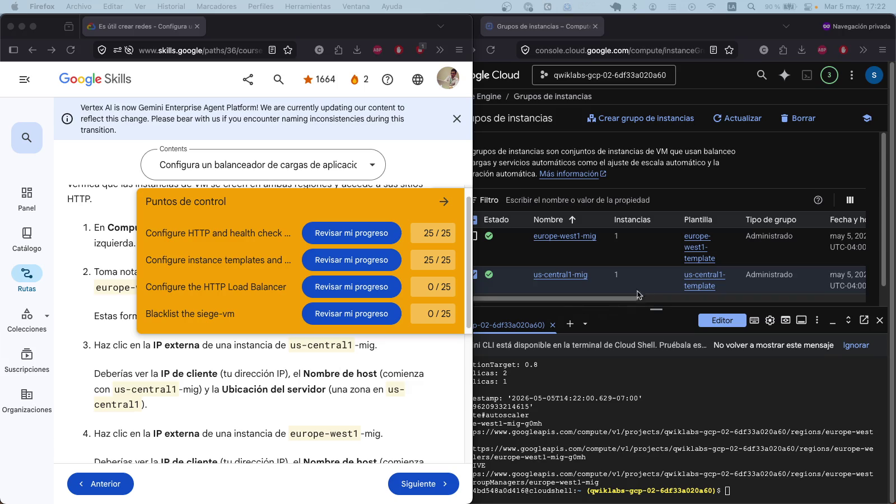
{"action": "left_click", "coordinate": [611, 296]}
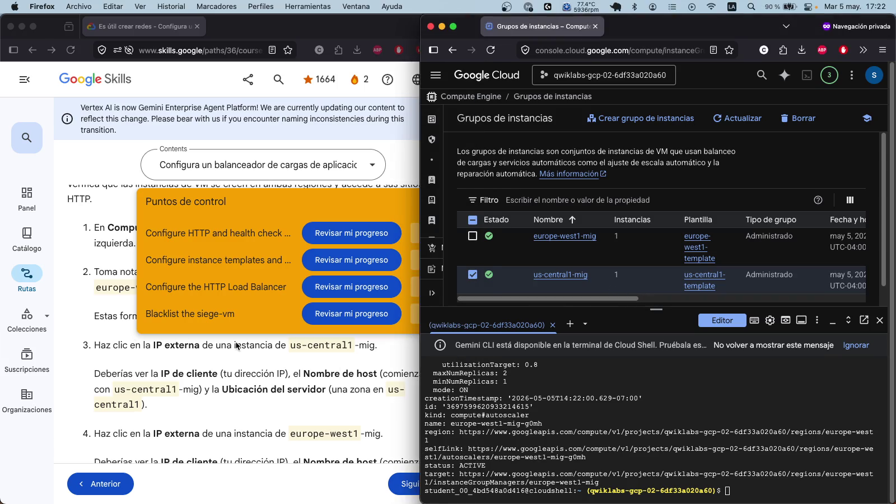
{"action": "scroll", "coordinate": [302, 371], "scroll_direction": "up", "scroll_amount": 1}
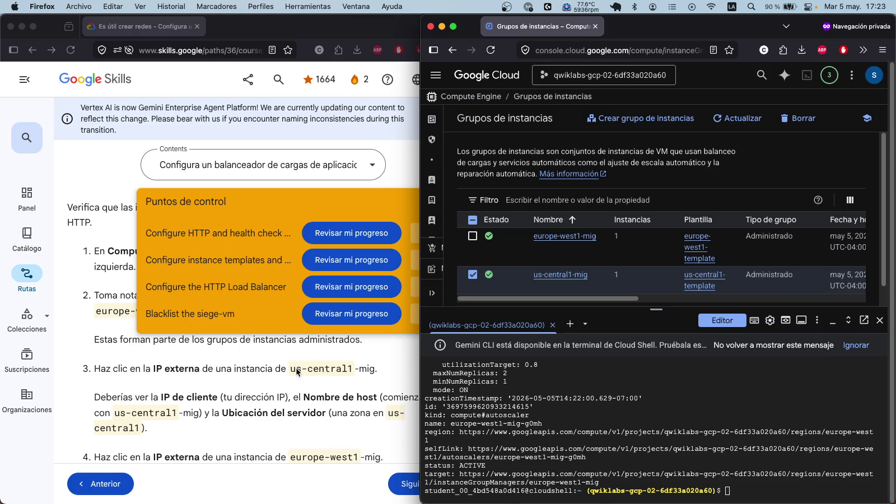
Step: Attempt the backend-region quiz with Client IP, then Hostname, as answers
{"action": "scroll", "coordinate": [277, 378], "scroll_direction": "down", "scroll_amount": 4}
{"action": "scroll", "coordinate": [273, 375], "scroll_direction": "down", "scroll_amount": 6}
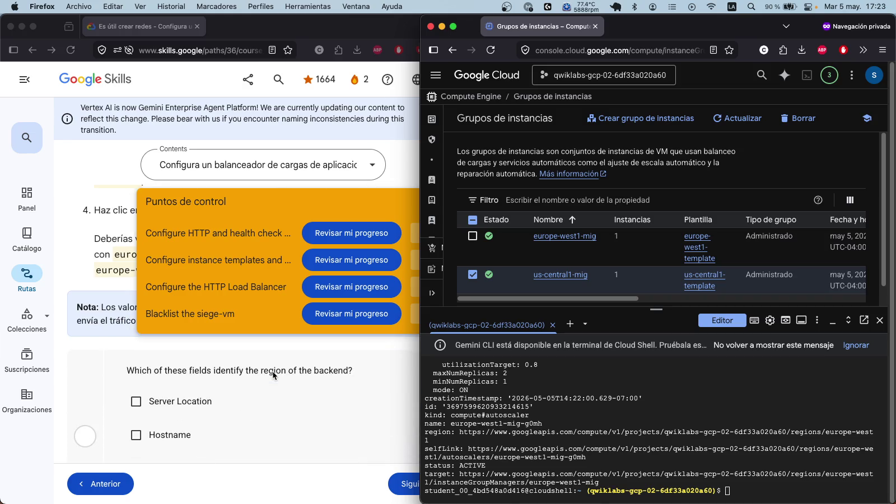
{"action": "mouse_move", "coordinate": [420, 175]}
{"action": "left_mouse_down"}
{"action": "mouse_move", "coordinate": [487, 170]}
{"action": "mouse_move", "coordinate": [472, 170]}
{"action": "left_mouse_up"}
{"action": "left_click", "coordinate": [286, 353]}
{"action": "scroll", "coordinate": [286, 353], "scroll_direction": "down", "scroll_amount": 1}
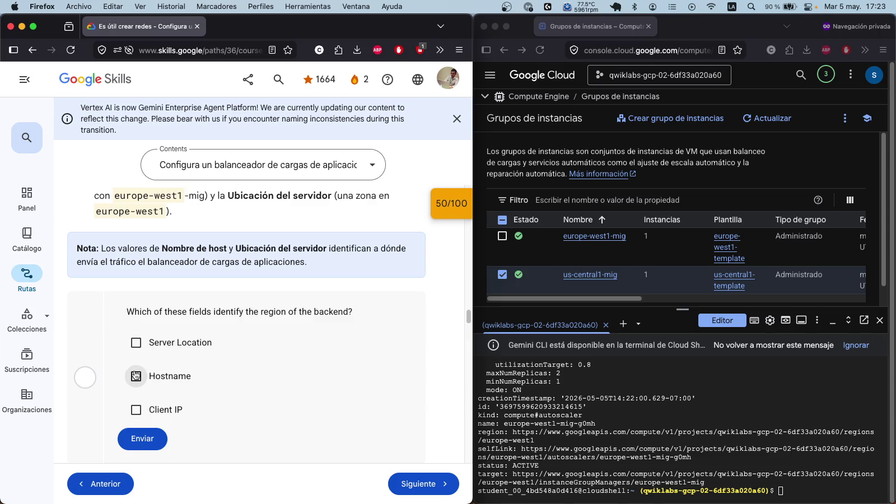
{"action": "left_click", "coordinate": [136, 409]}
{"action": "left_click", "coordinate": [143, 439]}
{"action": "left_click", "coordinate": [138, 377]}
{"action": "left_click", "coordinate": [144, 440]}
Step: Submit Server Location and Hostname as the correct backend-region answer
{"action": "left_click", "coordinate": [136, 343]}
{"action": "scroll", "coordinate": [151, 453], "scroll_direction": "down", "scroll_amount": 2}
{"action": "left_click", "coordinate": [136, 339]}
{"action": "left_click", "coordinate": [142, 368]}
{"action": "left_click", "coordinate": [136, 305]}
{"action": "left_click", "coordinate": [136, 272]}
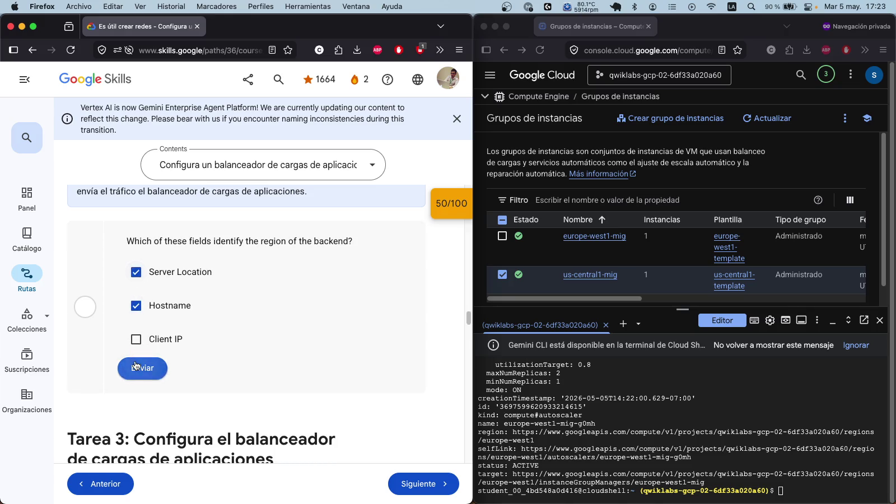
{"action": "left_click", "coordinate": [143, 368]}
{"action": "scroll", "coordinate": [203, 390], "scroll_direction": "down", "scroll_amount": 5}
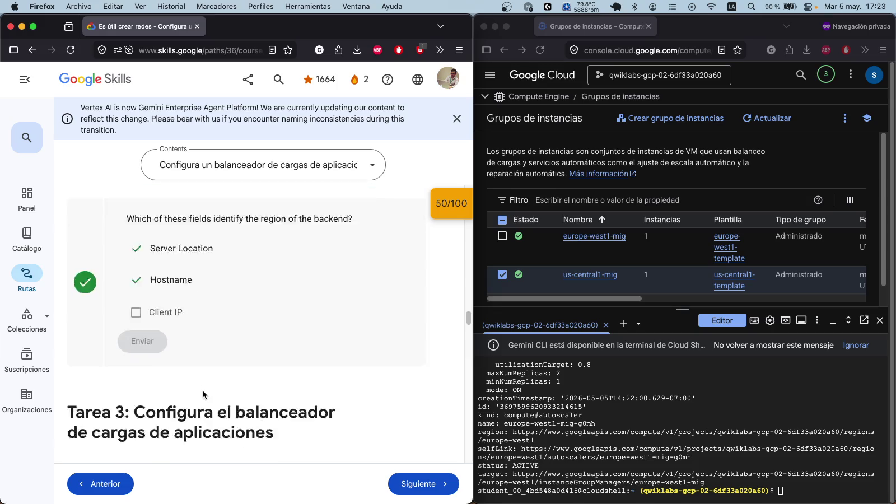
Step: Scroll through the Task 3 instructions for creating the http-lb load balancer
{"action": "scroll", "coordinate": [209, 367], "scroll_direction": "down", "scroll_amount": 4}
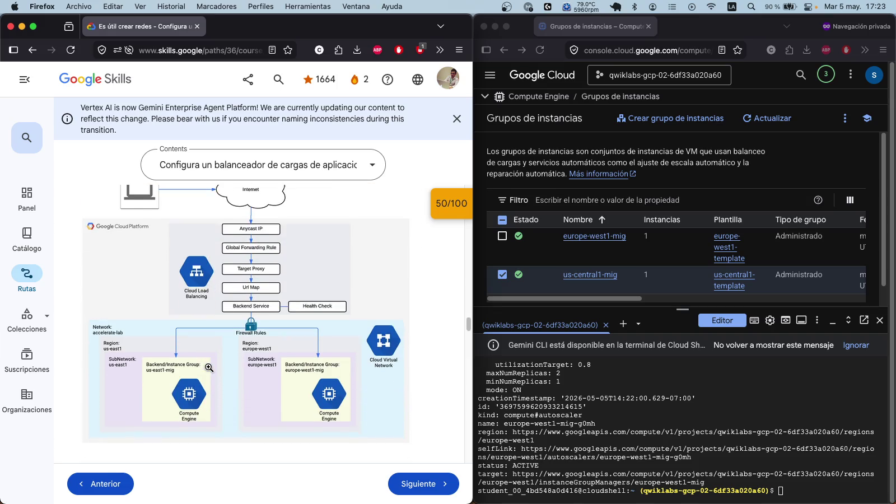
{"action": "scroll", "coordinate": [208, 370], "scroll_direction": "down", "scroll_amount": 10}
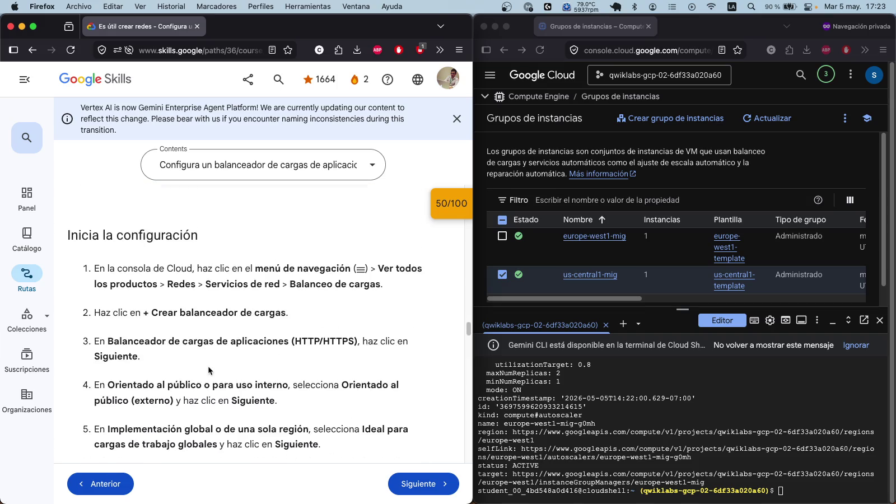
{"action": "scroll", "coordinate": [209, 369], "scroll_direction": "down", "scroll_amount": 8}
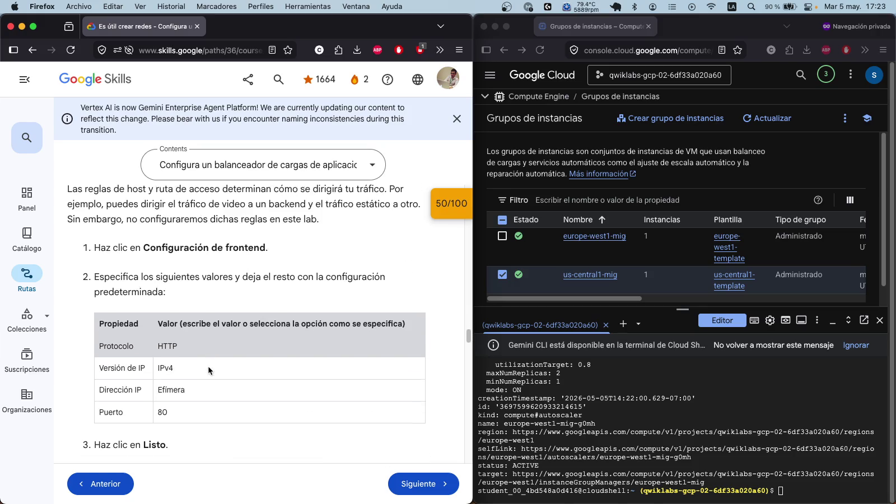
{"action": "scroll", "coordinate": [208, 367], "scroll_direction": "down", "scroll_amount": 3}
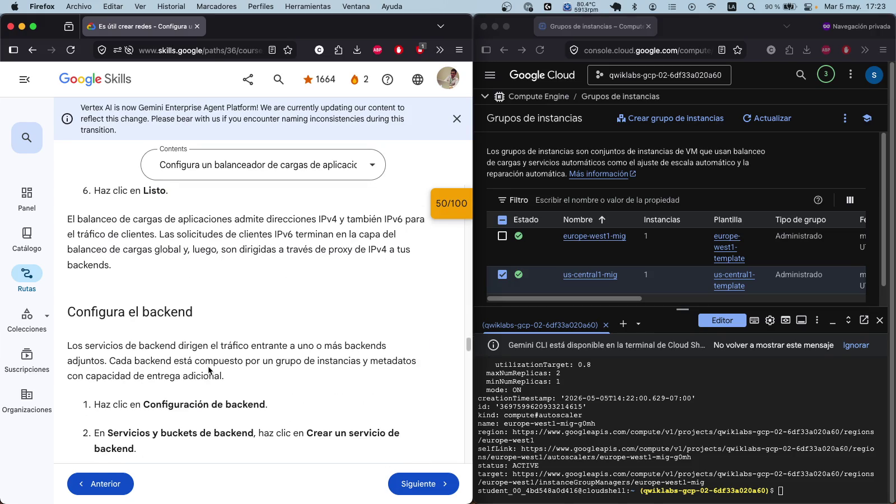
{"action": "scroll", "coordinate": [208, 370], "scroll_direction": "up", "scroll_amount": 12}
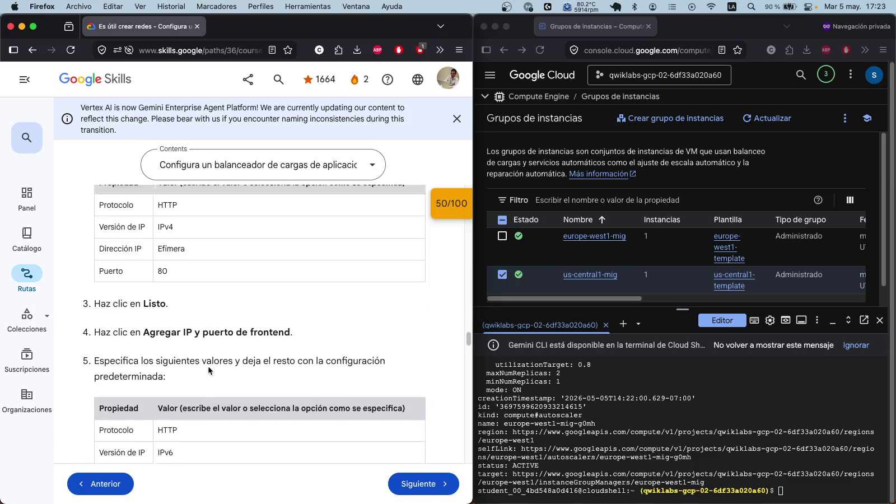
{"action": "scroll", "coordinate": [209, 369], "scroll_direction": "up", "scroll_amount": 10}
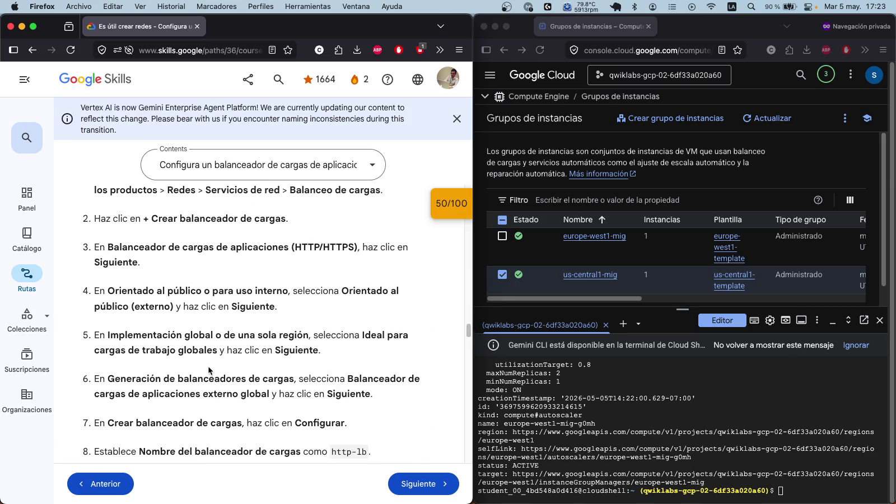
{"action": "scroll", "coordinate": [209, 367], "scroll_direction": "up", "scroll_amount": 5}
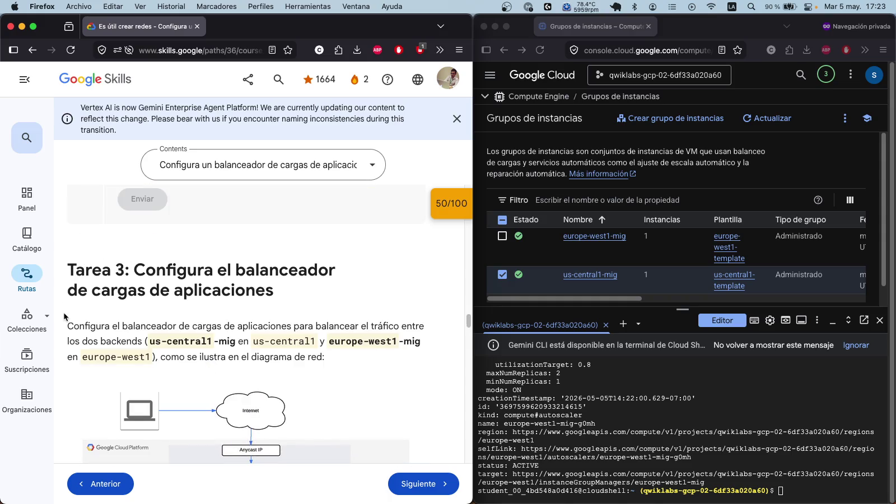
Step: Select and copy the Task 3 introduction and setup instruction text
{"action": "mouse_move", "coordinate": [68, 263]}
{"action": "left_mouse_down"}
{"action": "mouse_move", "coordinate": [163, 326]}
{"action": "mouse_move", "coordinate": [228, 436]}
{"action": "left_mouse_up"}
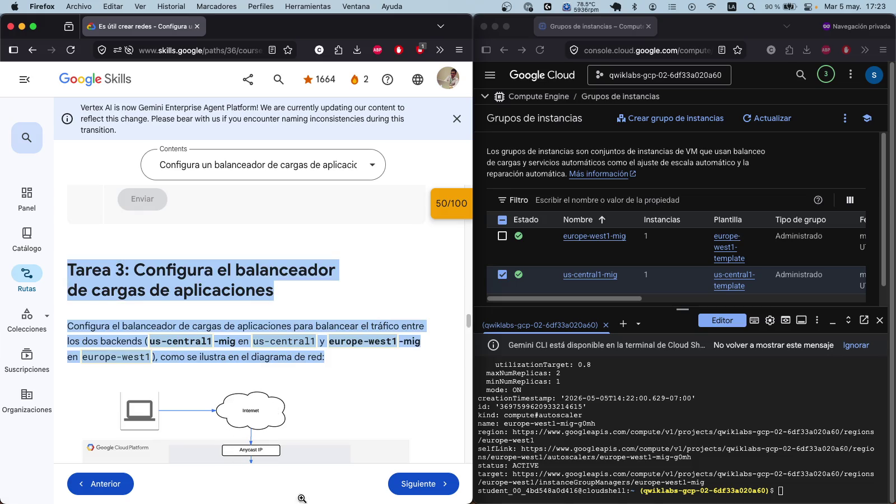
{"action": "scroll", "coordinate": [283, 397], "scroll_direction": "down", "scroll_amount": 10}
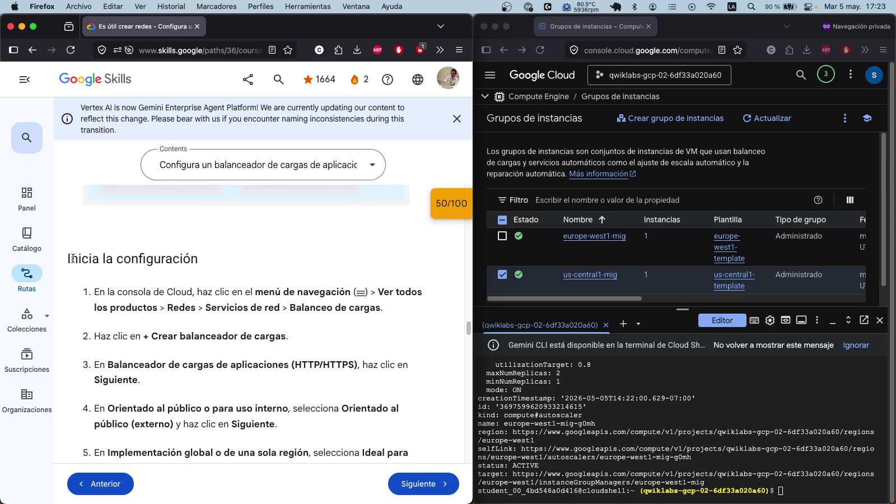
{"action": "mouse_move", "coordinate": [67, 259]}
{"action": "left_mouse_down"}
{"action": "mouse_move", "coordinate": [79, 260]}
{"action": "mouse_move", "coordinate": [68, 259]}
{"action": "mouse_move", "coordinate": [170, 474]}
{"action": "mouse_move", "coordinate": [189, 423]}
{"action": "mouse_move", "coordinate": [183, 479]}
{"action": "mouse_move", "coordinate": [224, 363]}
{"action": "left_mouse_up"}
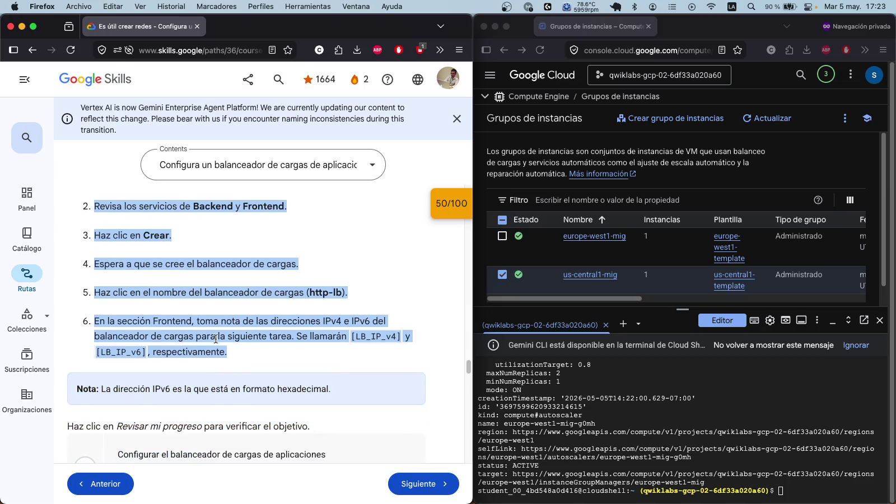
{"action": "right_click", "coordinate": [215, 339]}
{"action": "left_click", "coordinate": [235, 301]}
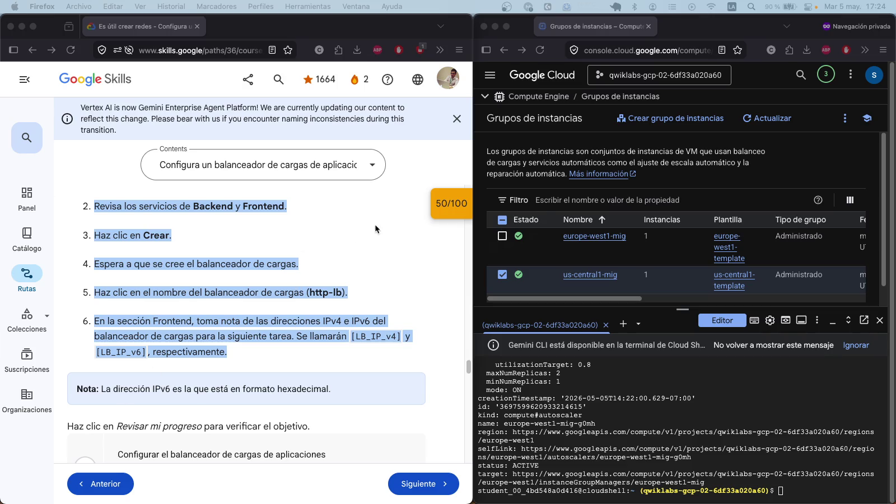
{"action": "left_click", "coordinate": [362, 248]}
Step: Answer Verdadero to the question about forwarding traffic to the closest region
{"action": "scroll", "coordinate": [294, 287], "scroll_direction": "down", "scroll_amount": 5}
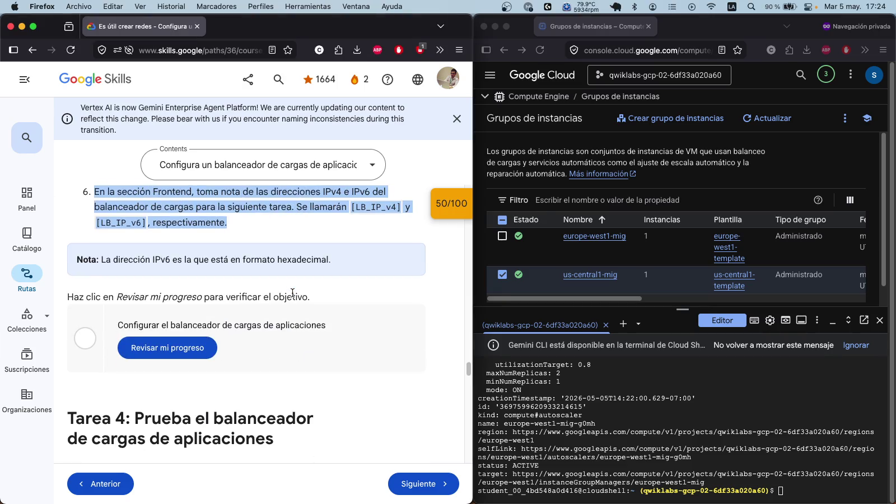
{"action": "scroll", "coordinate": [292, 316], "scroll_direction": "down", "scroll_amount": 3}
{"action": "left_click", "coordinate": [174, 382]}
{"action": "scroll", "coordinate": [191, 370], "scroll_direction": "down", "scroll_amount": 3}
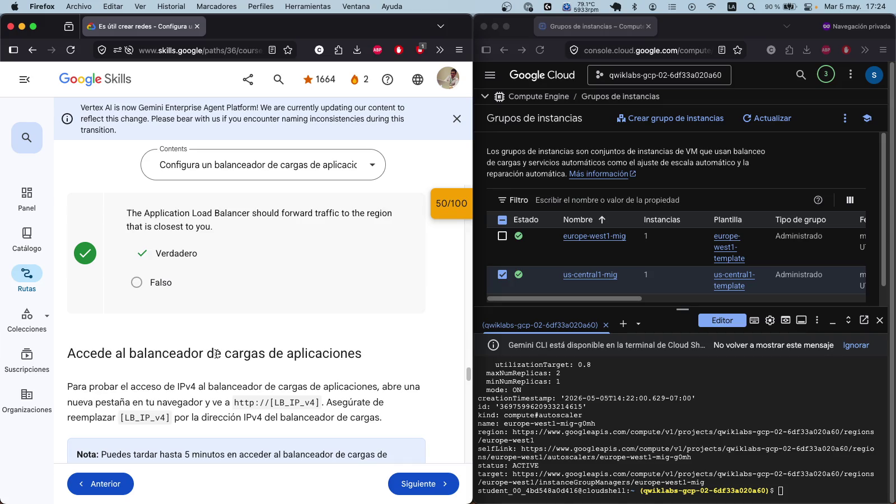
{"action": "scroll", "coordinate": [260, 307], "scroll_direction": "up", "scroll_amount": 10}
{"action": "scroll", "coordinate": [260, 307], "scroll_direction": "down", "scroll_amount": 3}
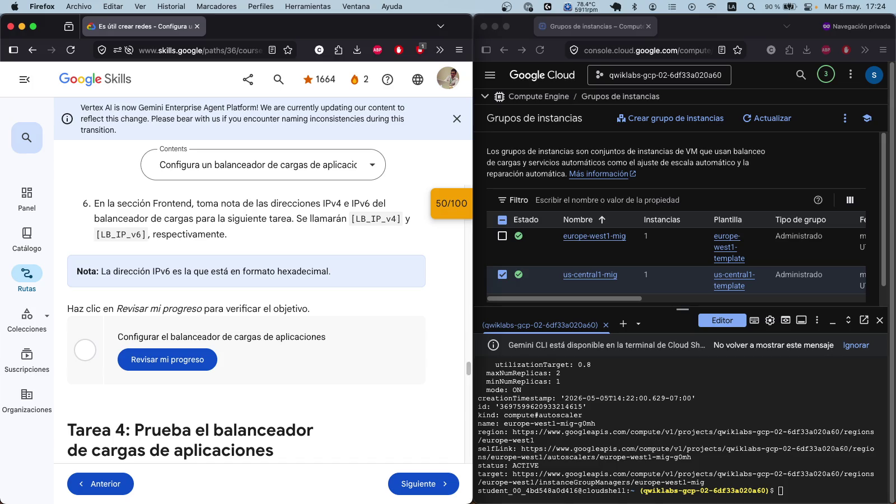
{"action": "scroll", "coordinate": [196, 248], "scroll_direction": "up", "scroll_amount": 3}
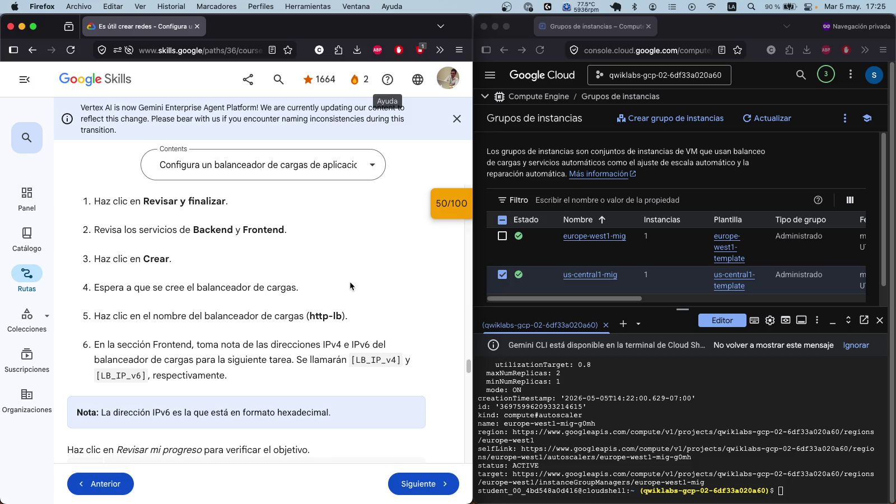
{"action": "scroll", "coordinate": [349, 280], "scroll_direction": "down", "scroll_amount": 10}
{"action": "scroll", "coordinate": [349, 284], "scroll_direction": "up", "scroll_amount": 15}
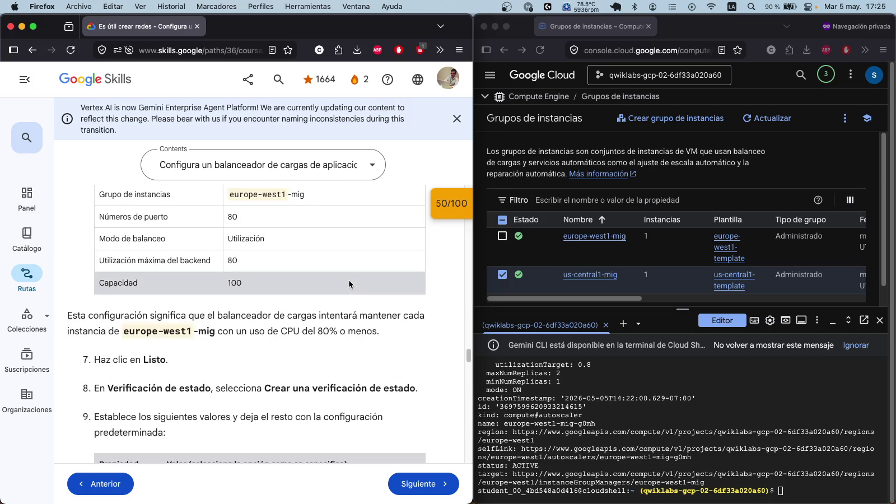
{"action": "scroll", "coordinate": [349, 284], "scroll_direction": "up", "scroll_amount": 3}
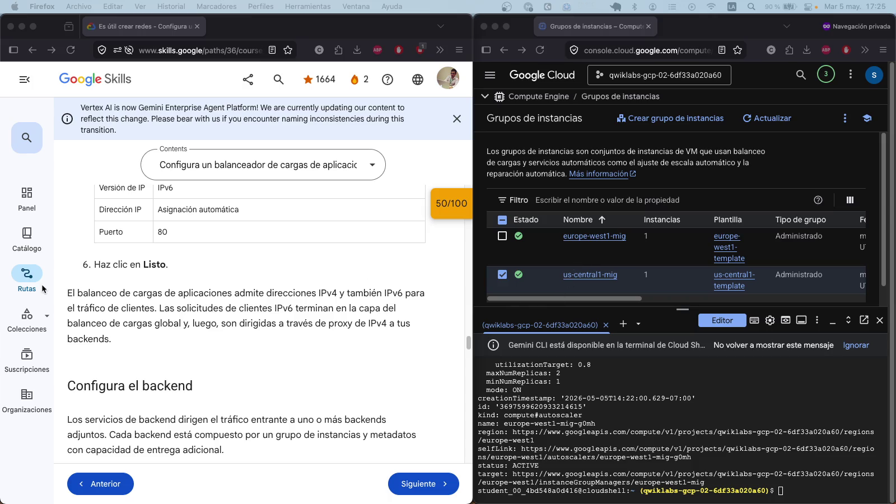
{"action": "scroll", "coordinate": [350, 308], "scroll_direction": "up", "scroll_amount": 10}
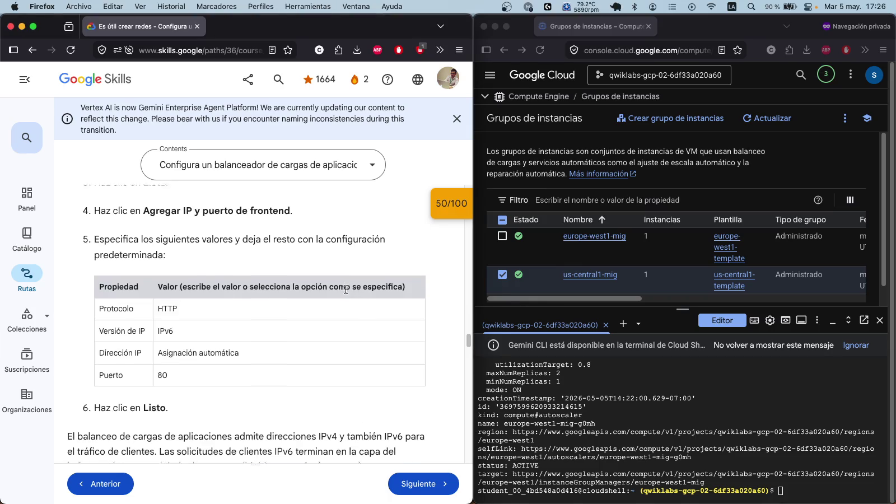
{"action": "scroll", "coordinate": [345, 285], "scroll_direction": "up", "scroll_amount": 10}
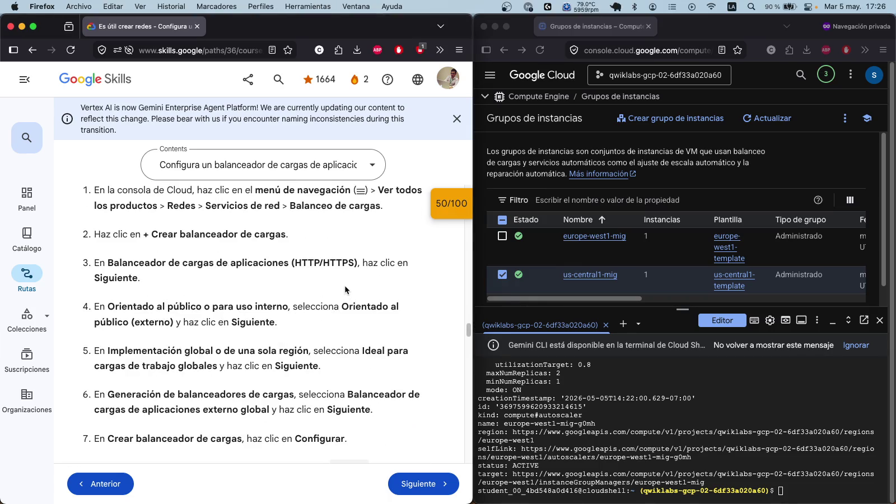
{"action": "scroll", "coordinate": [345, 287], "scroll_direction": "down", "scroll_amount": 8}
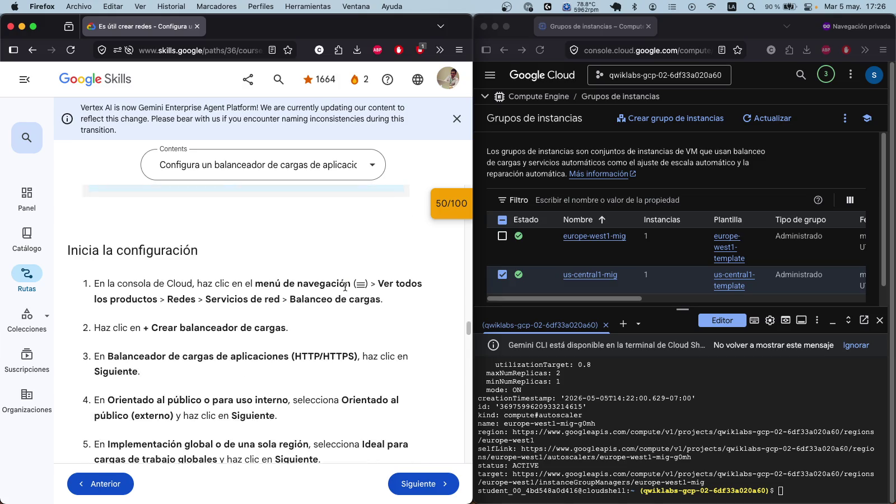
{"action": "scroll", "coordinate": [346, 291], "scroll_direction": "down", "scroll_amount": 5}
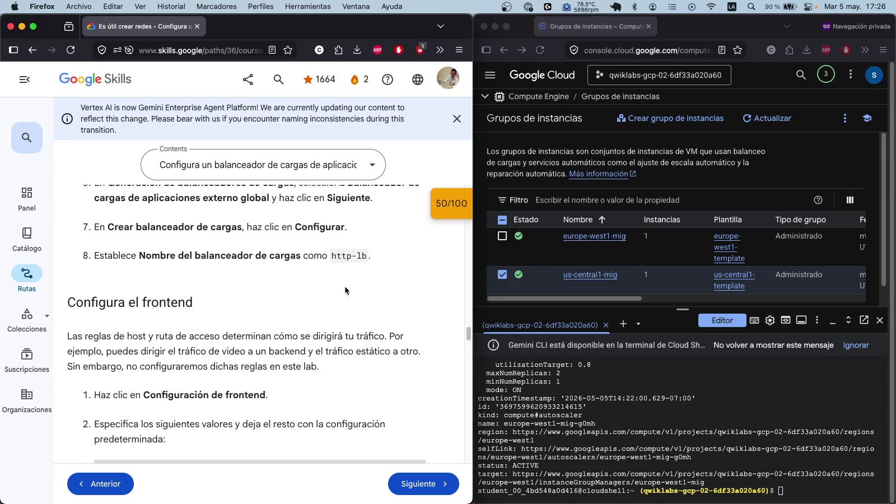
{"action": "scroll", "coordinate": [345, 285], "scroll_direction": "up", "scroll_amount": 10}
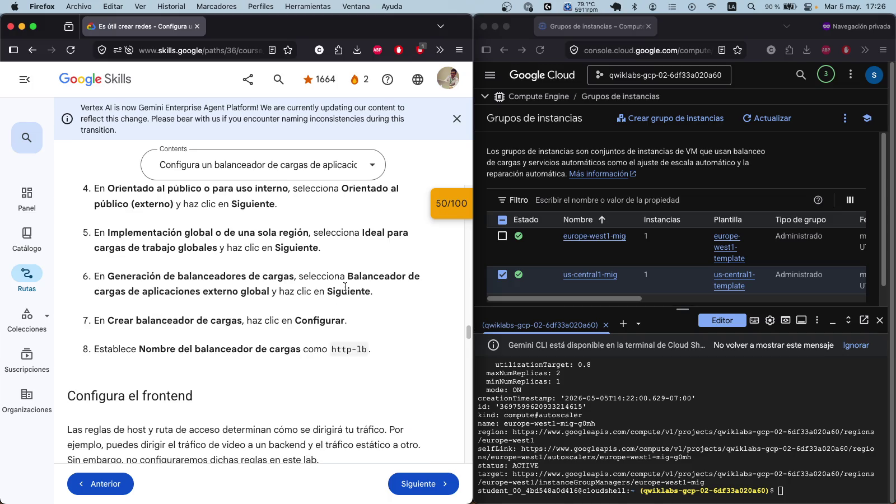
{"action": "scroll", "coordinate": [345, 286], "scroll_direction": "down", "scroll_amount": 3}
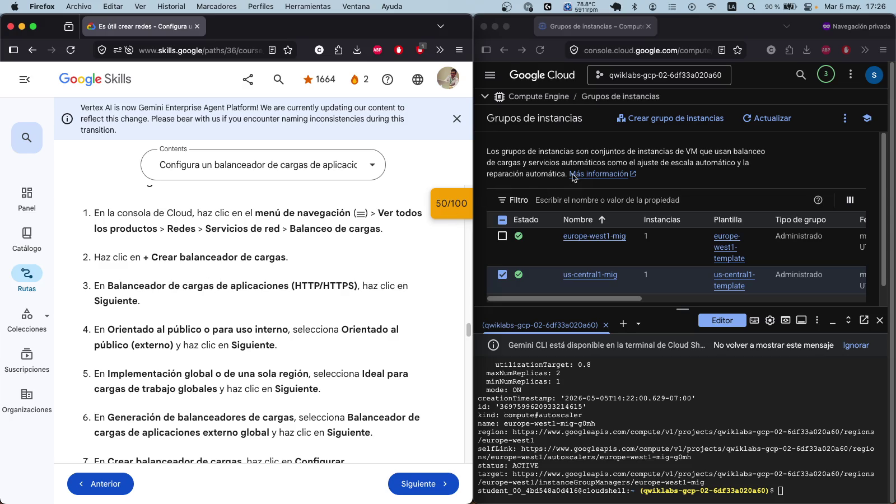
{"action": "left_click", "coordinate": [500, 94]}
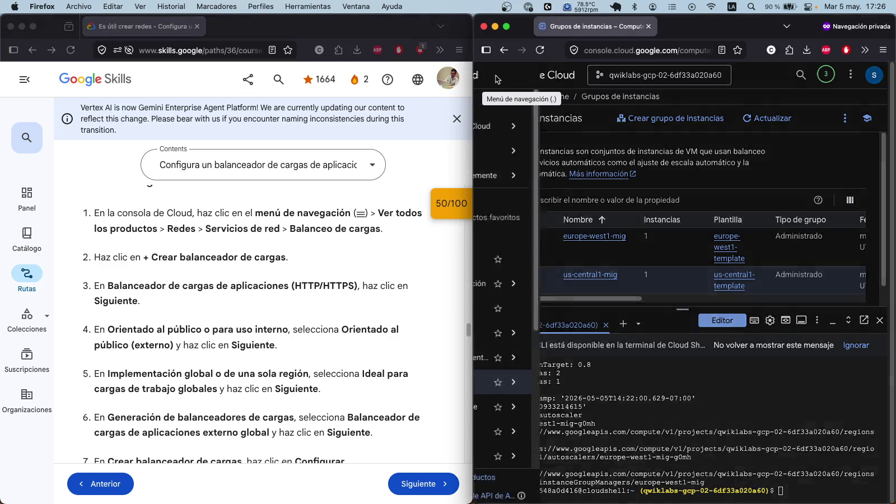
{"action": "left_click", "coordinate": [491, 75]}
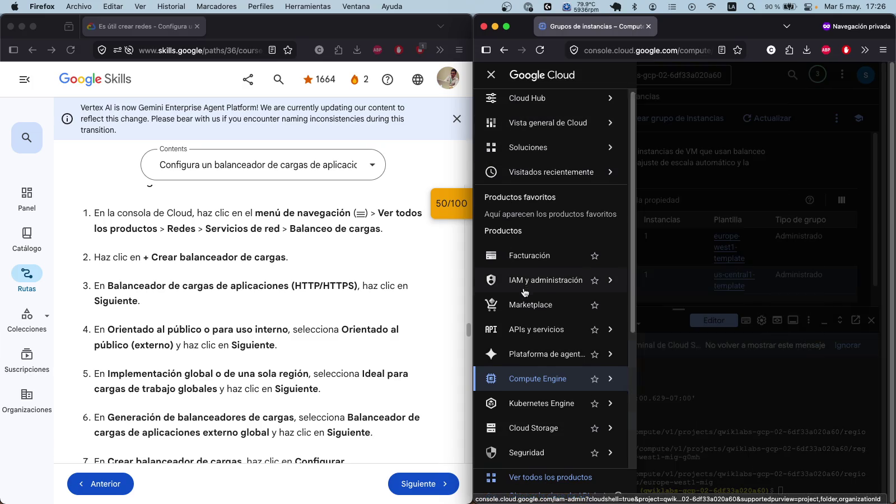
{"action": "scroll", "coordinate": [532, 305], "scroll_direction": "down", "scroll_amount": 5}
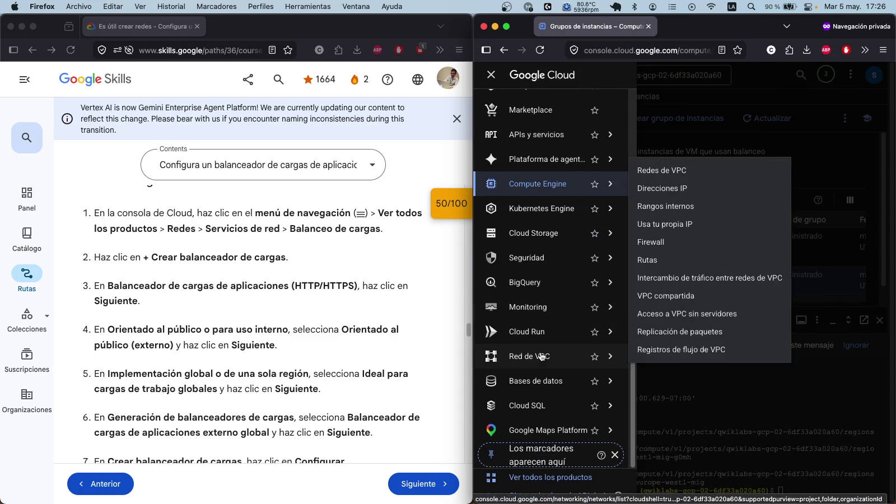
{"action": "mouse_move", "coordinate": [531, 379]}
{"action": "mouse_move", "coordinate": [555, 330]}
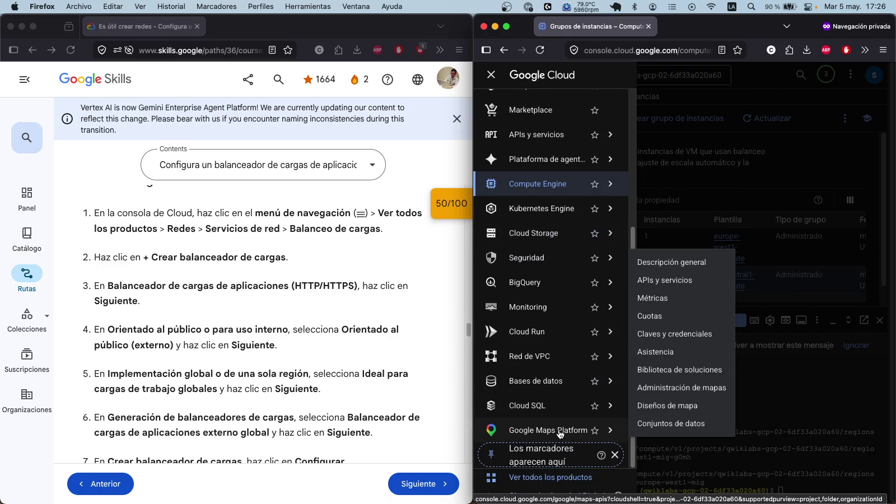
{"action": "mouse_move", "coordinate": [558, 430]}
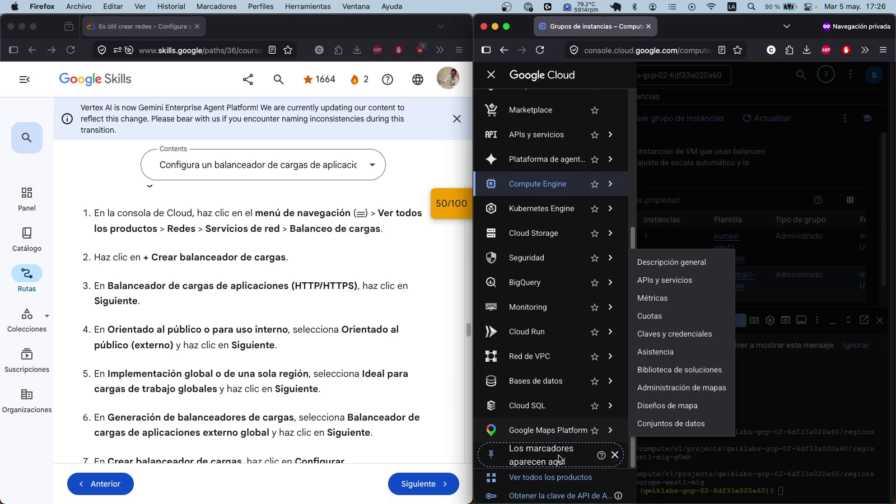
{"action": "mouse_move", "coordinate": [516, 287]}
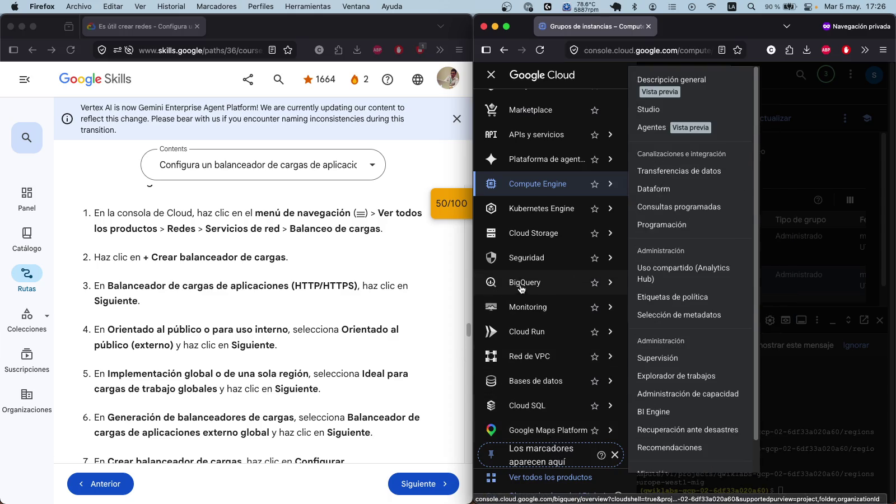
{"action": "scroll", "coordinate": [560, 247], "scroll_direction": "up", "scroll_amount": 5}
{"action": "mouse_move", "coordinate": [616, 92]}
{"action": "left_click", "coordinate": [659, 72]}
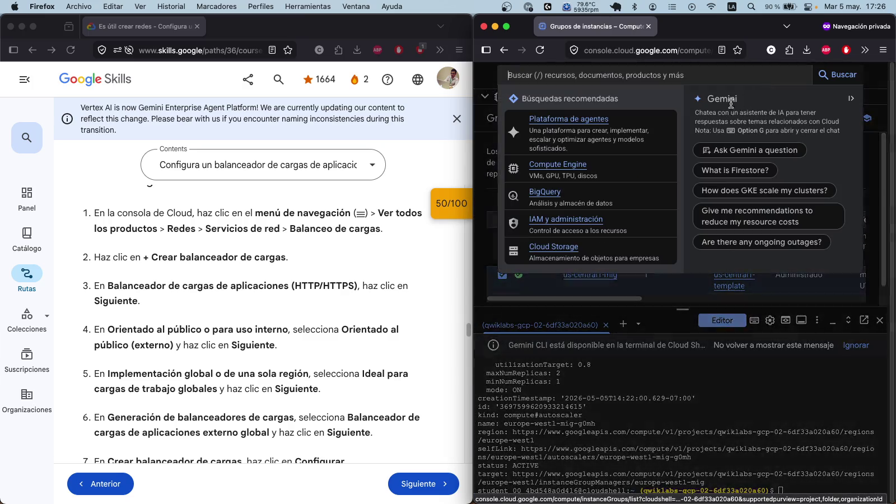
{"action": "left_click", "coordinate": [801, 74]}
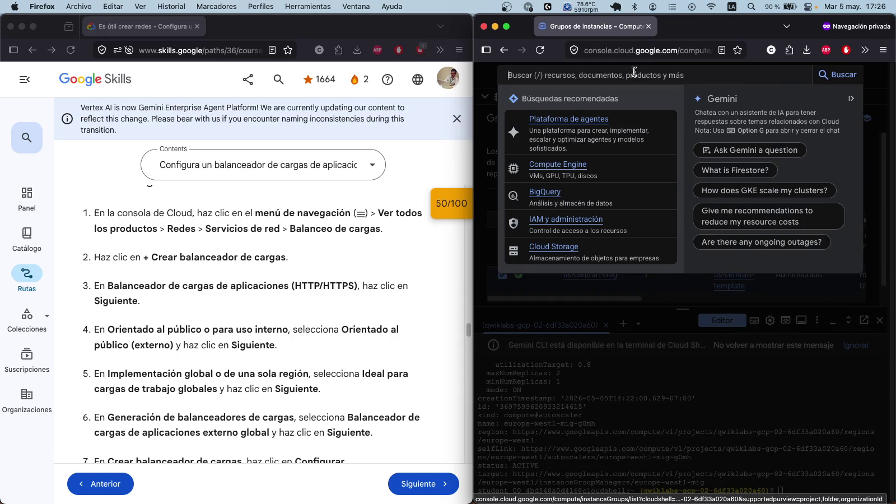
Step: Search the console for 'load balancer' and open the Balanceo de cargas product page
{"action": "type", "text": "balac"}
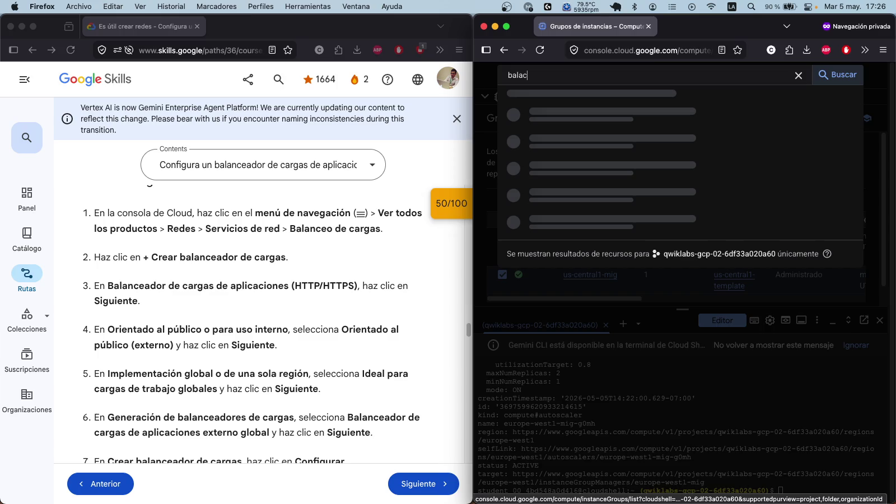
{"action": "type", "text": "en"}
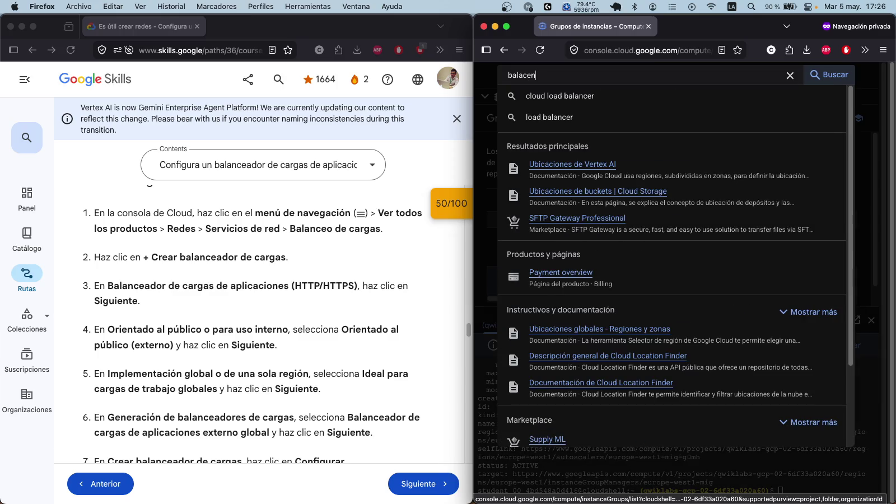
{"action": "left_click", "coordinate": [608, 118]}
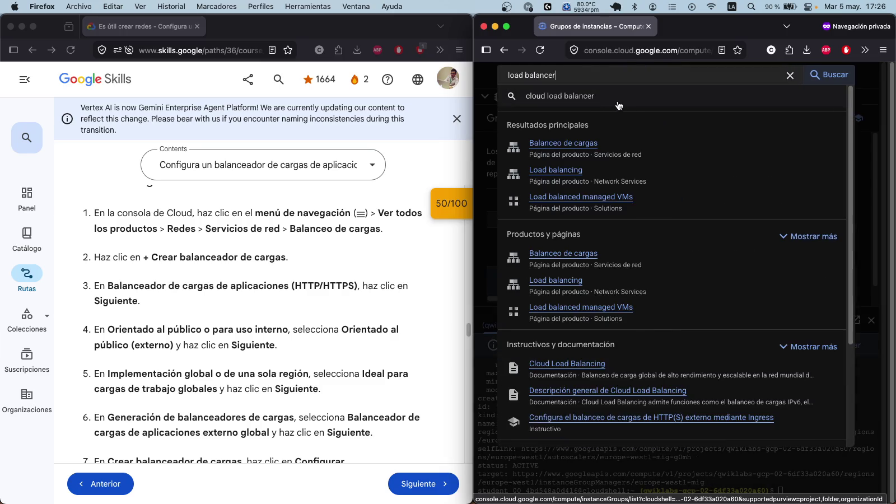
{"action": "left_click", "coordinate": [574, 144]}
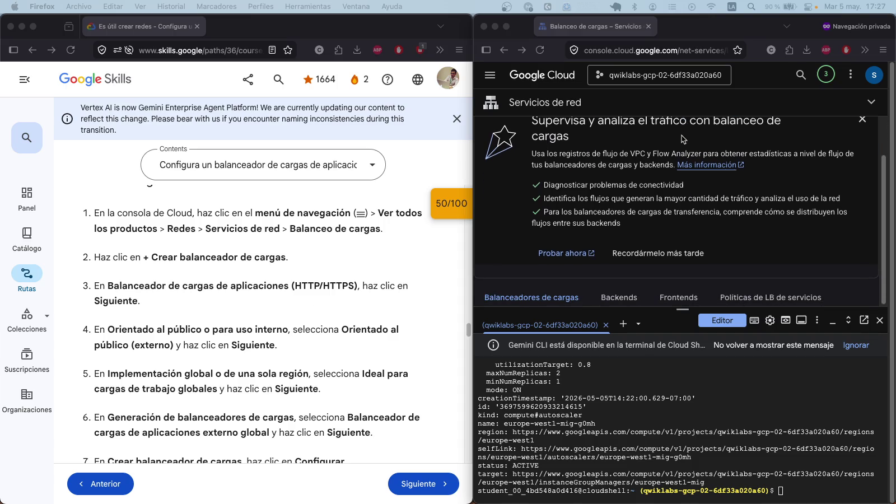
Step: Start a new load balancer, hide the side panels, and confirm the Application Load Balancer type
{"action": "left_click", "coordinate": [630, 130]}
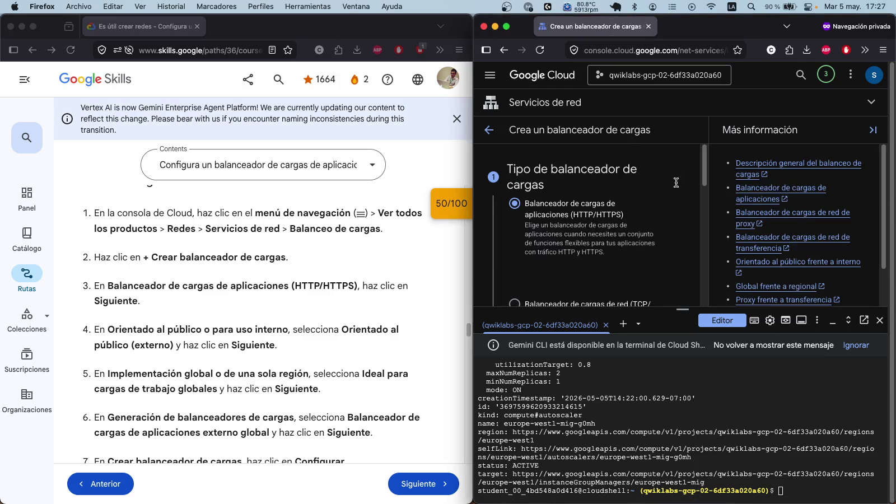
{"action": "left_click", "coordinate": [872, 129]}
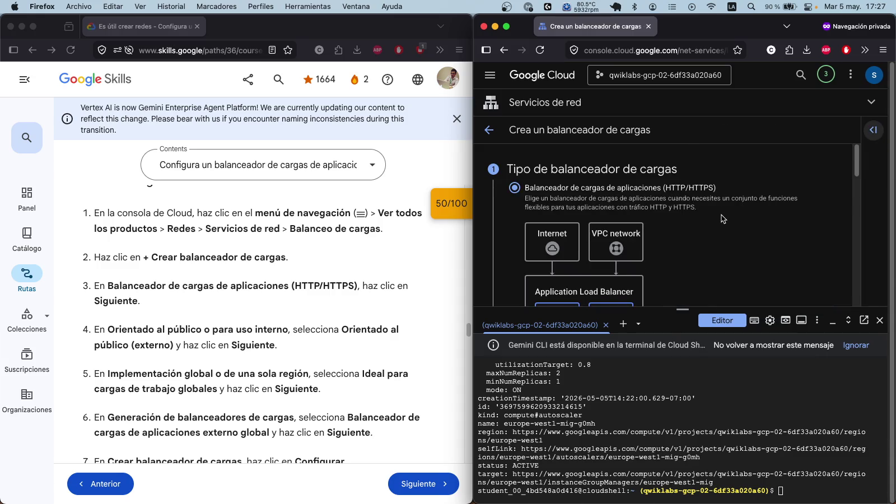
{"action": "scroll", "coordinate": [721, 214], "scroll_direction": "down", "scroll_amount": 5}
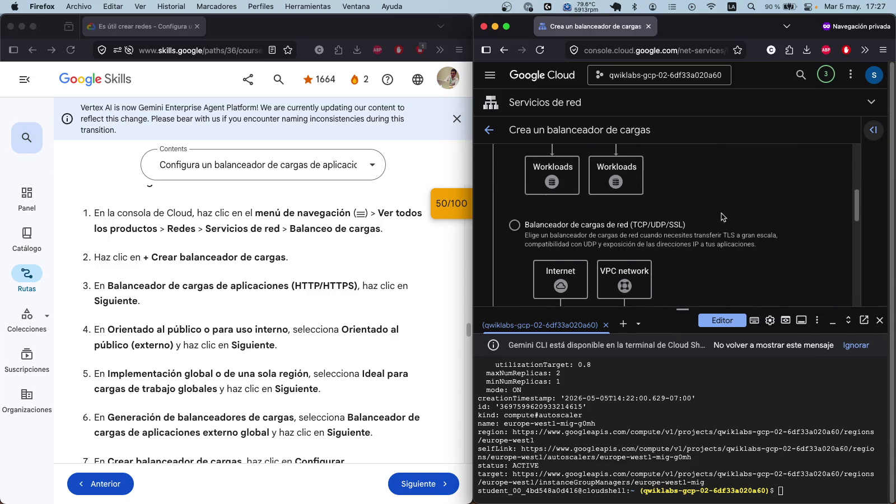
{"action": "scroll", "coordinate": [721, 214], "scroll_direction": "up", "scroll_amount": 5}
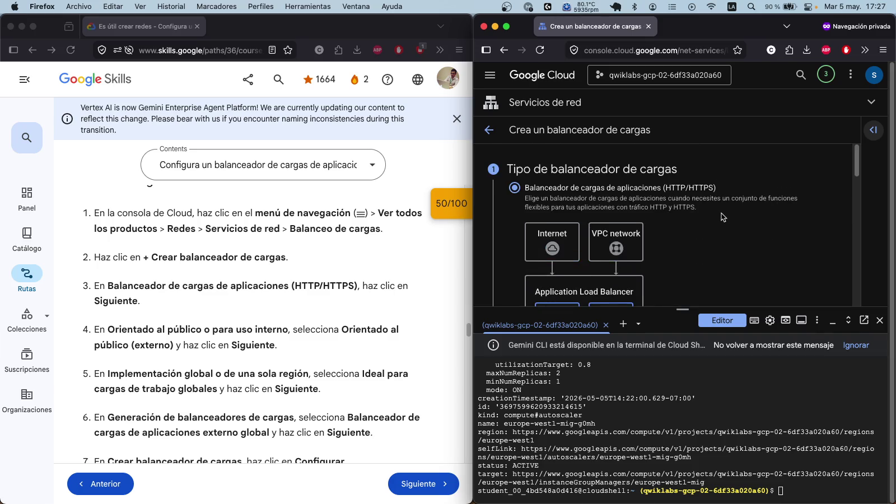
{"action": "scroll", "coordinate": [723, 212], "scroll_direction": "down", "scroll_amount": 3}
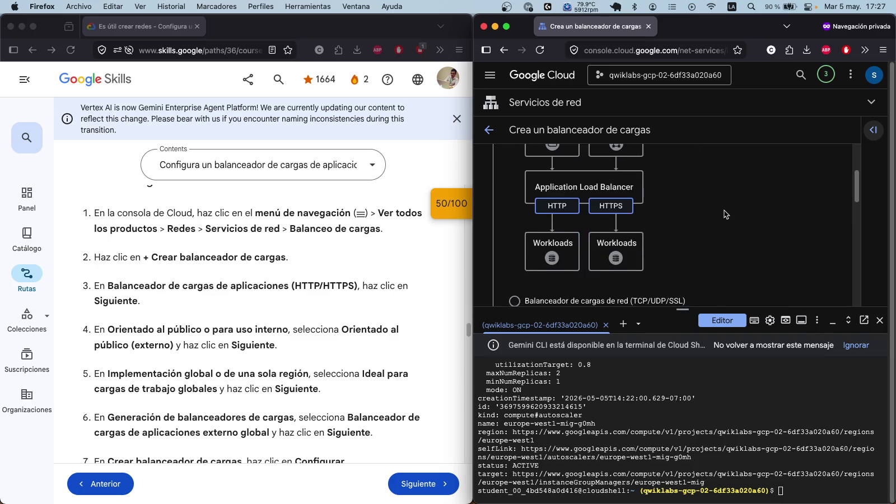
{"action": "left_click", "coordinate": [879, 324]}
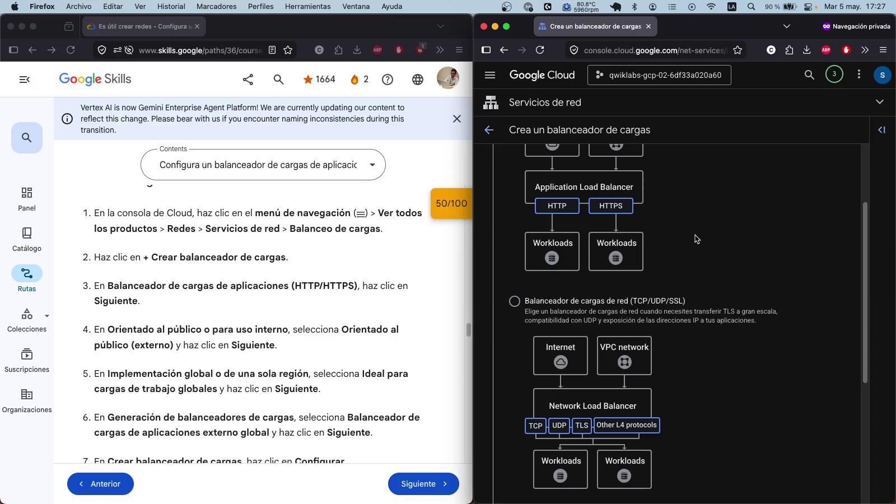
{"action": "scroll", "coordinate": [721, 252], "scroll_direction": "down", "scroll_amount": 2}
{"action": "scroll", "coordinate": [721, 251], "scroll_direction": "down", "scroll_amount": 1}
{"action": "left_click", "coordinate": [546, 437]}
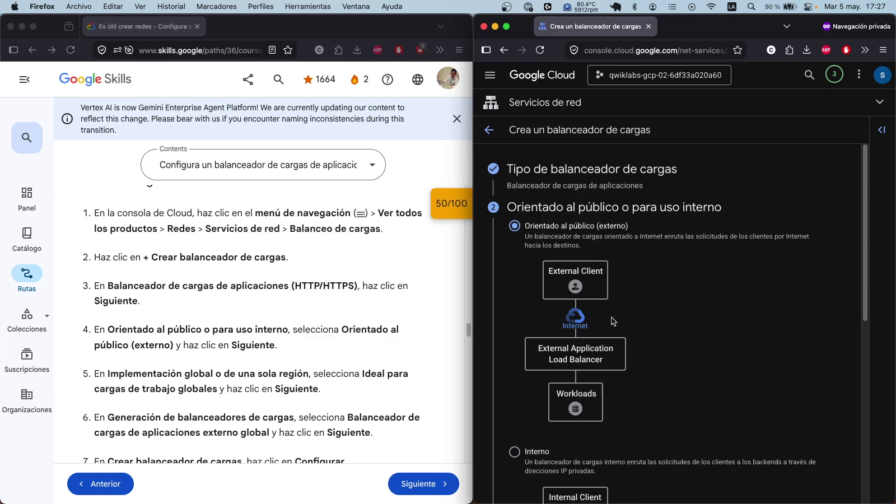
Step: Choose public-facing, global deployment and global external Application Load Balancer, then proceed to configuration
{"action": "scroll", "coordinate": [667, 276], "scroll_direction": "down", "scroll_amount": 5}
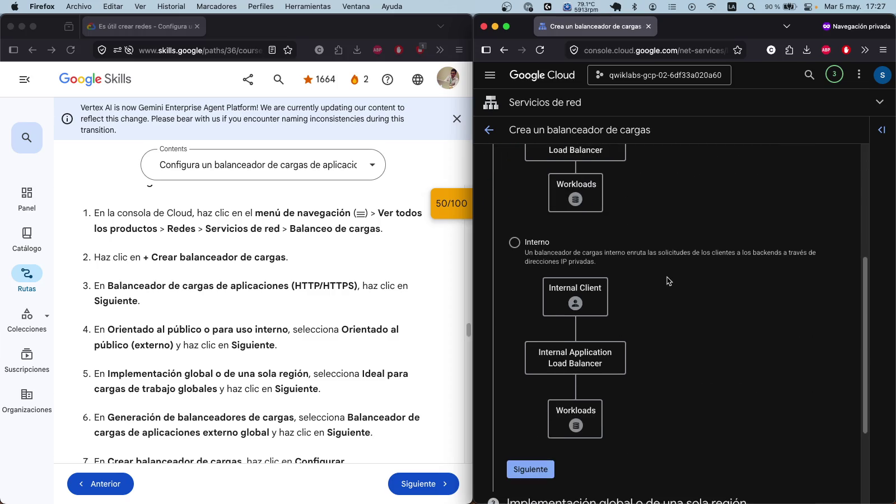
{"action": "scroll", "coordinate": [630, 363], "scroll_direction": "up", "scroll_amount": 4}
{"action": "scroll", "coordinate": [630, 363], "scroll_direction": "down", "scroll_amount": 6}
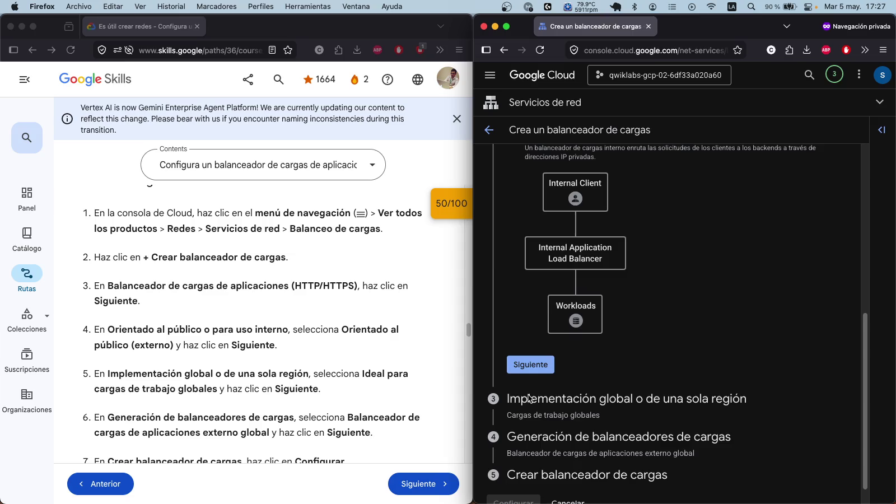
{"action": "left_click", "coordinate": [546, 370]}
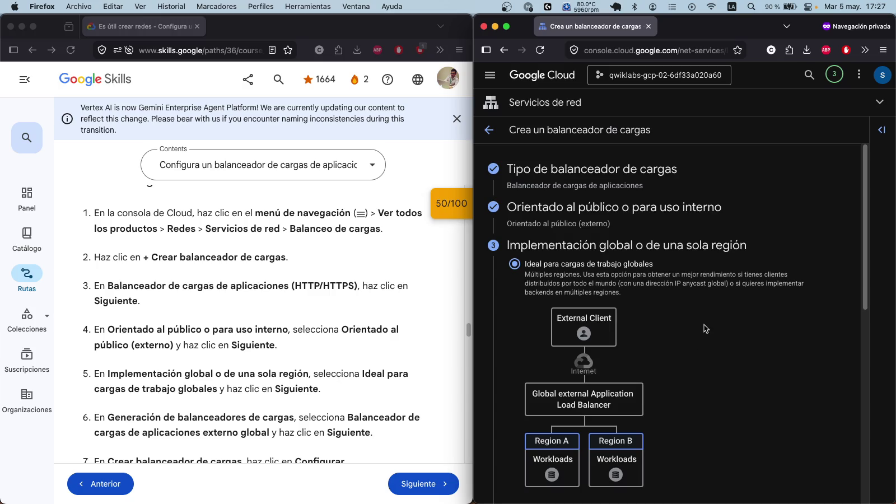
{"action": "scroll", "coordinate": [711, 310], "scroll_direction": "down", "scroll_amount": 5}
{"action": "scroll", "coordinate": [712, 307], "scroll_direction": "down", "scroll_amount": 3}
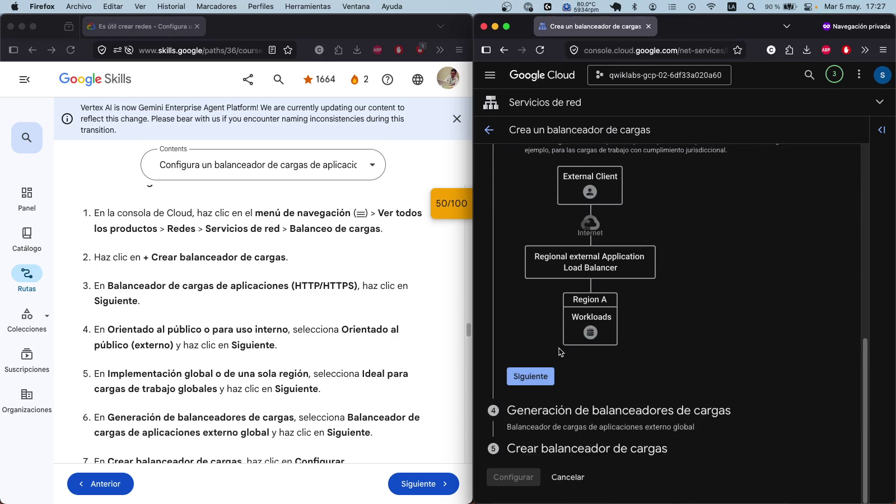
{"action": "left_click", "coordinate": [548, 376]}
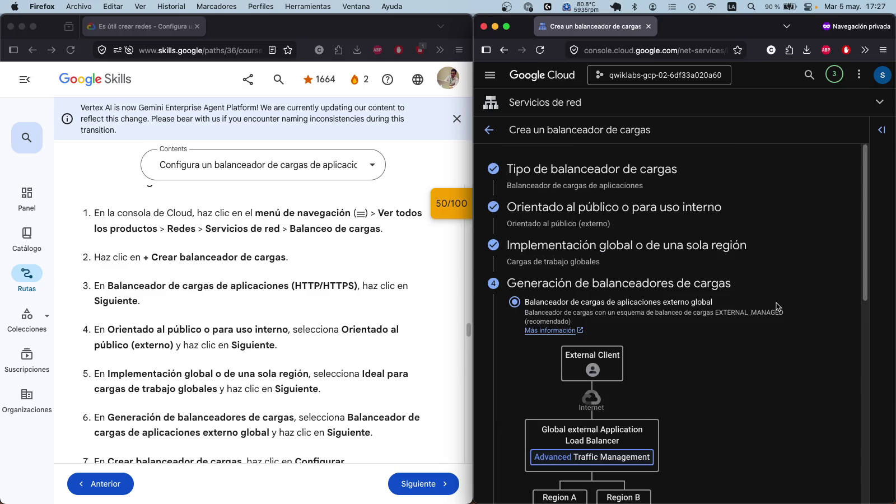
{"action": "scroll", "coordinate": [776, 302], "scroll_direction": "down", "scroll_amount": 1}
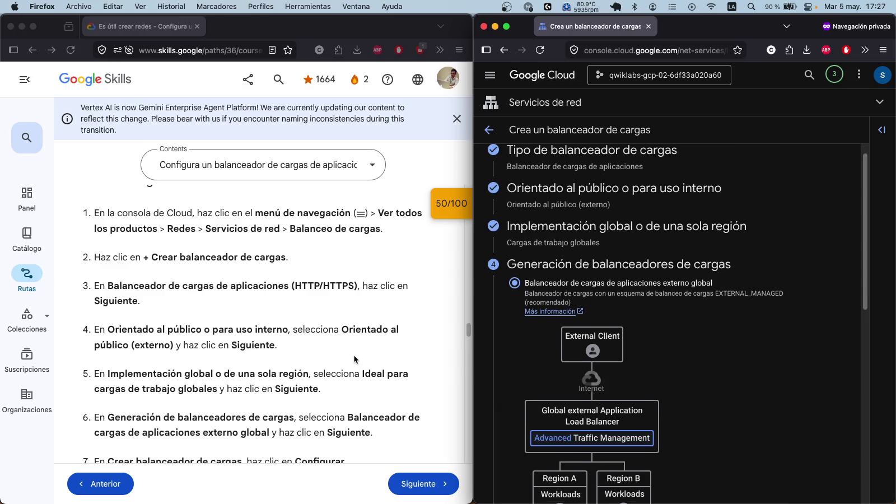
{"action": "scroll", "coordinate": [355, 356], "scroll_direction": "down", "scroll_amount": 2}
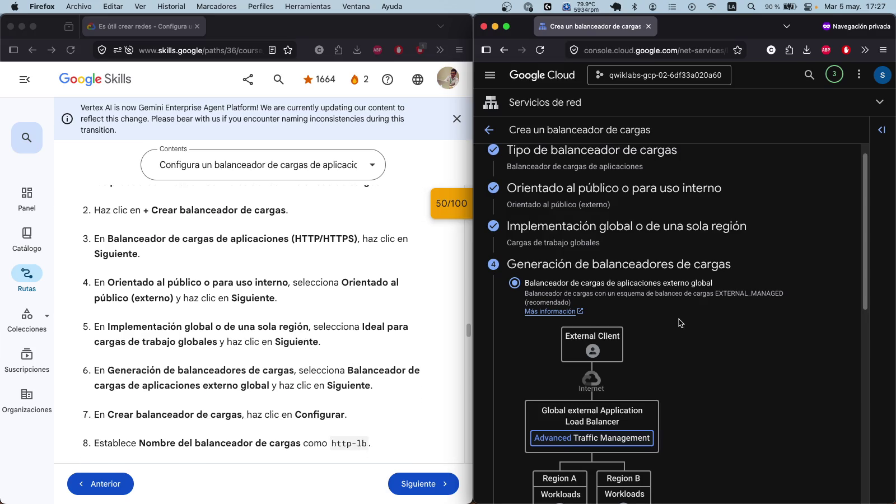
{"action": "scroll", "coordinate": [690, 333], "scroll_direction": "down", "scroll_amount": 2}
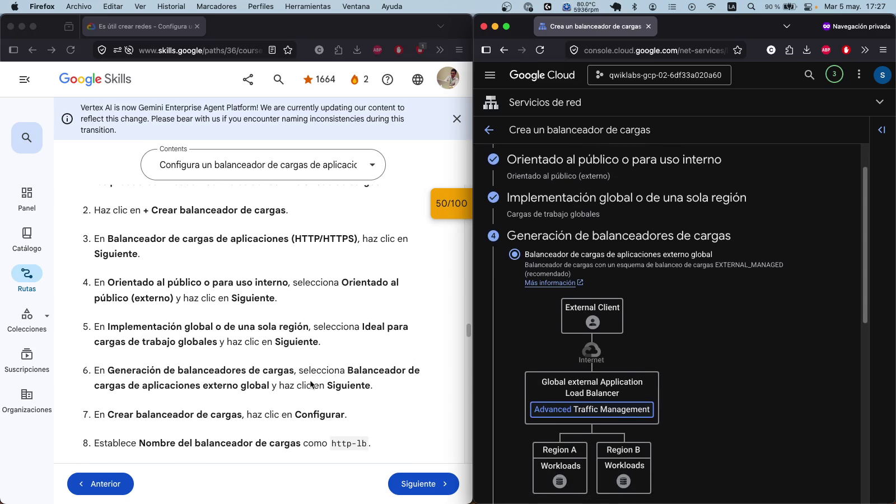
{"action": "scroll", "coordinate": [527, 347], "scroll_direction": "down", "scroll_amount": 10}
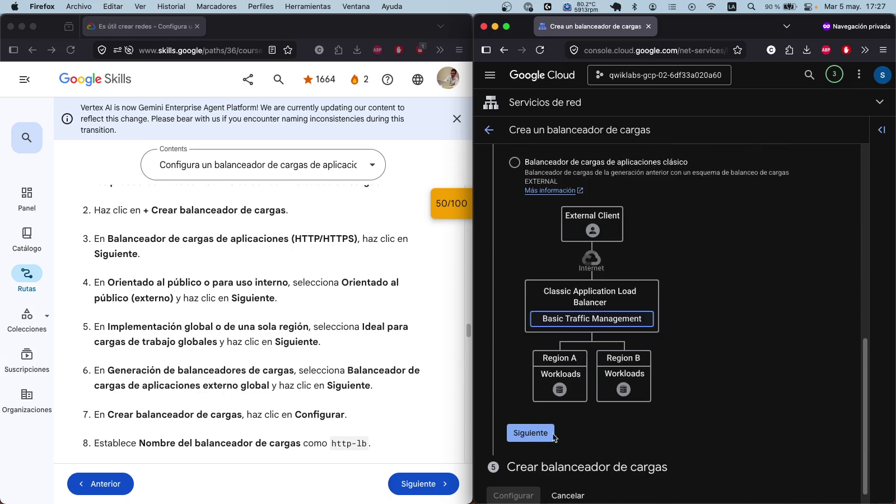
{"action": "left_click", "coordinate": [543, 436]}
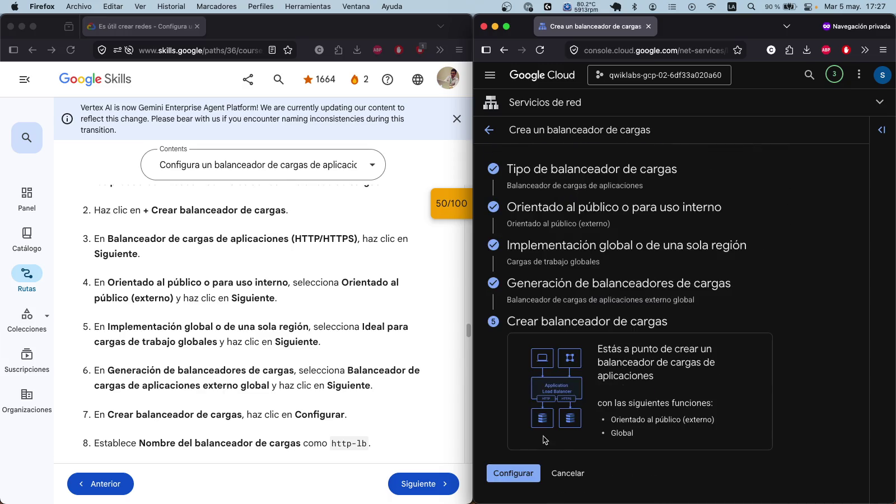
{"action": "left_click", "coordinate": [519, 472]}
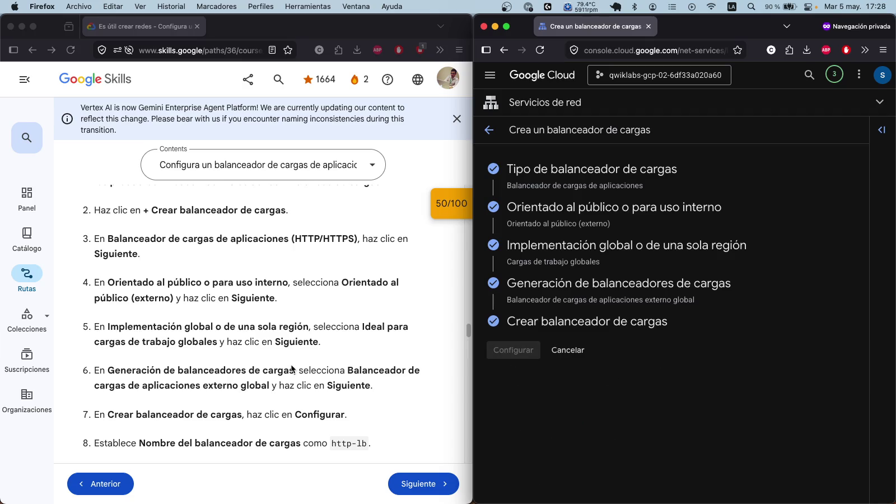
Step: Add a frontend with protocol HTTP, IPv4, ephemeral IP and port 80
{"action": "scroll", "coordinate": [291, 364], "scroll_direction": "down", "scroll_amount": 3}
{"action": "scroll", "coordinate": [267, 342], "scroll_direction": "down", "scroll_amount": 3}
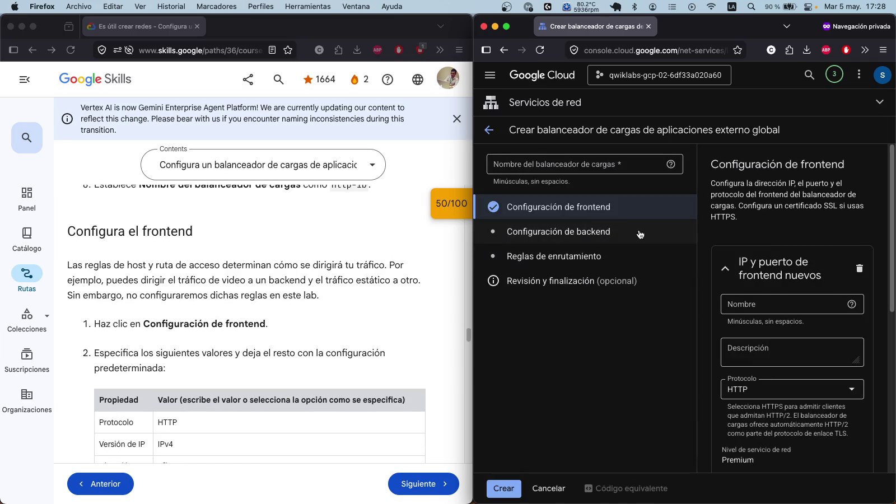
{"action": "left_click_drag", "start_coordinate": [474, 295], "coordinate": [429, 295]}
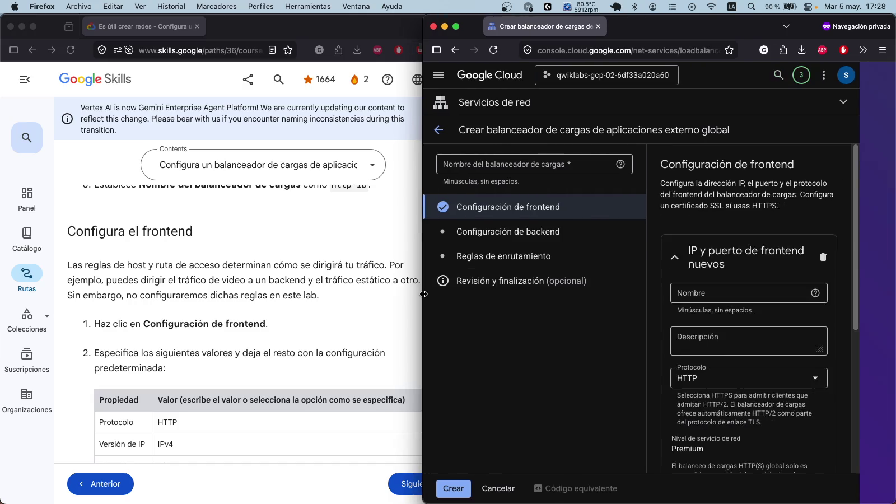
{"action": "scroll", "coordinate": [344, 312], "scroll_direction": "down", "scroll_amount": 2}
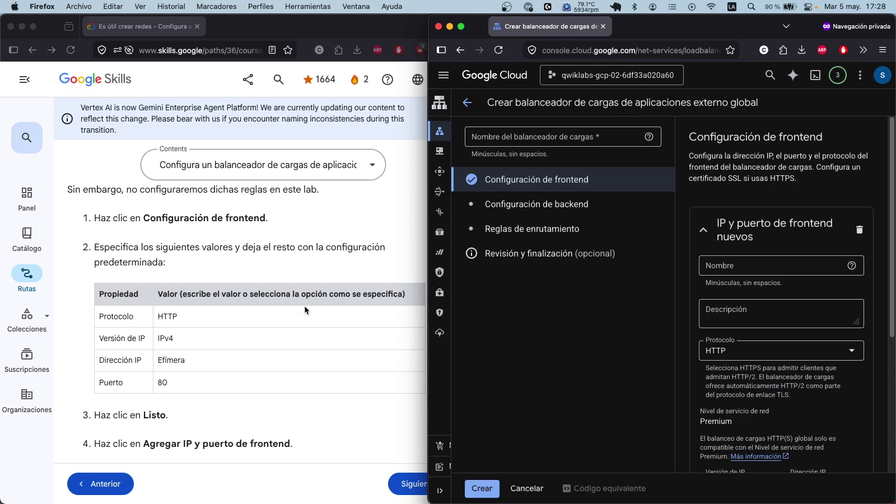
{"action": "scroll", "coordinate": [302, 303], "scroll_direction": "up", "scroll_amount": 3}
{"action": "scroll", "coordinate": [302, 300], "scroll_direction": "down", "scroll_amount": 2}
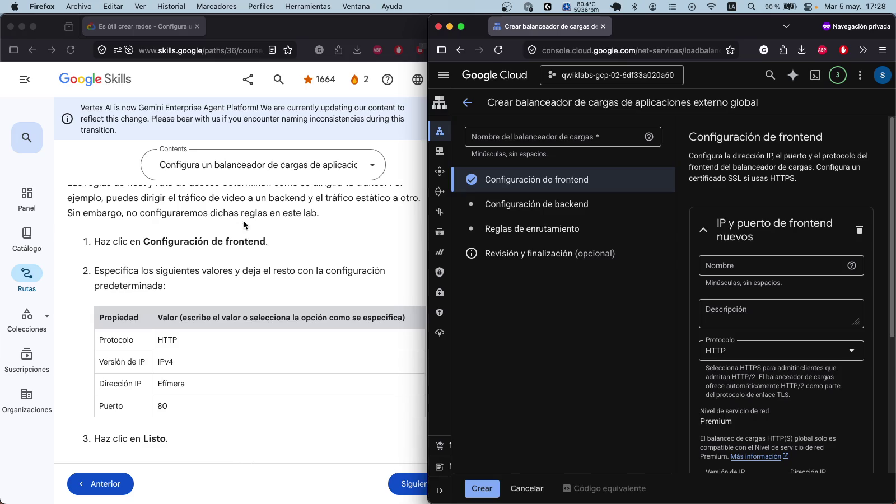
{"action": "scroll", "coordinate": [787, 317], "scroll_direction": "down", "scroll_amount": 3}
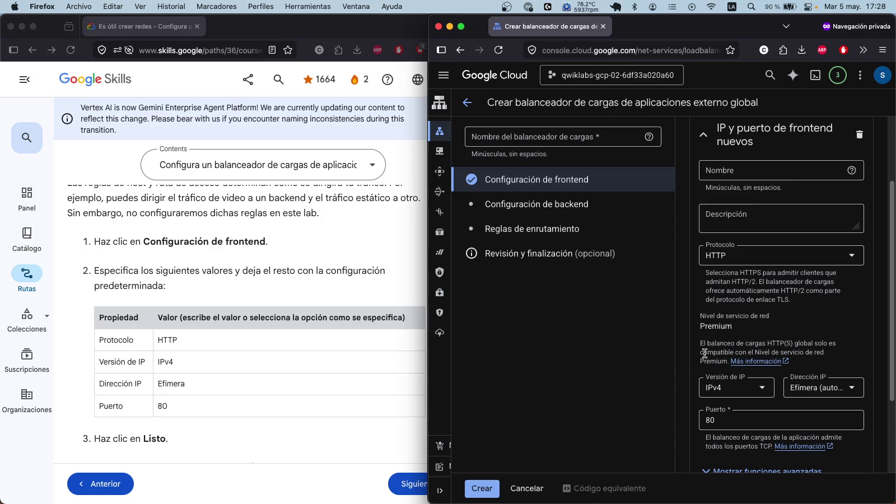
{"action": "scroll", "coordinate": [819, 342], "scroll_direction": "down", "scroll_amount": 3}
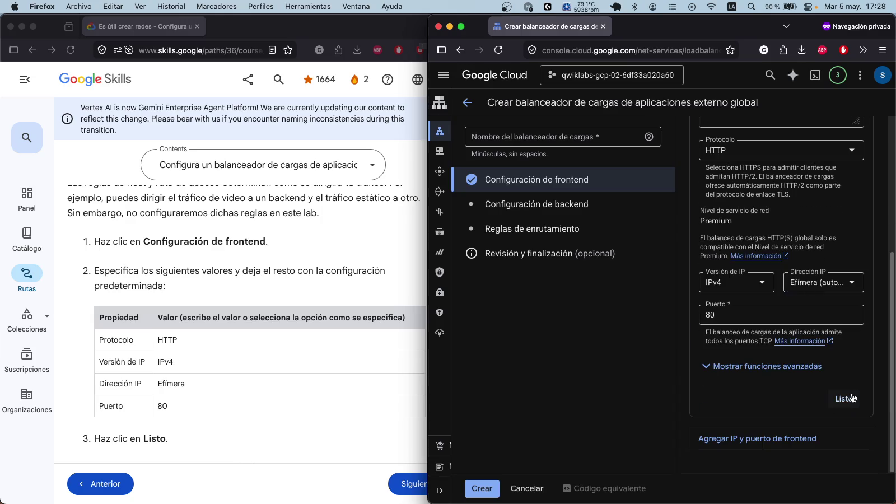
{"action": "left_click", "coordinate": [843, 399]}
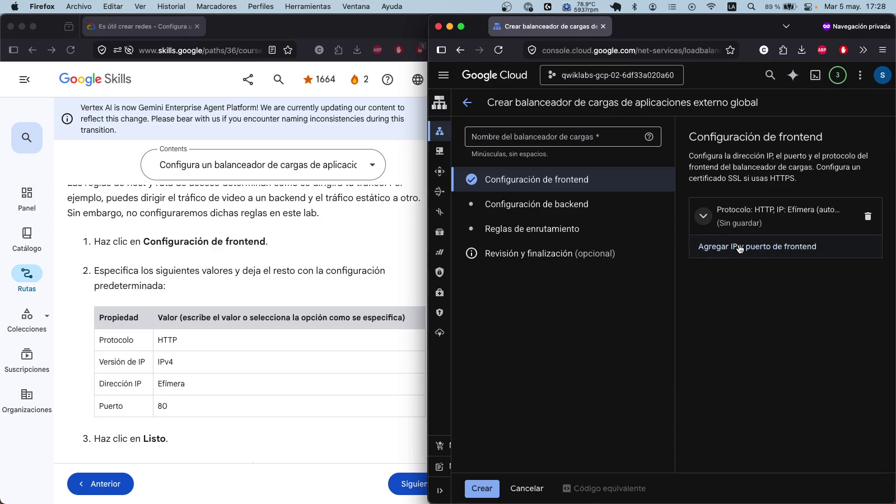
Step: Add a second frontend using IPv6 with an ephemeral IP address on port 80
{"action": "scroll", "coordinate": [304, 307], "scroll_direction": "down", "scroll_amount": 3}
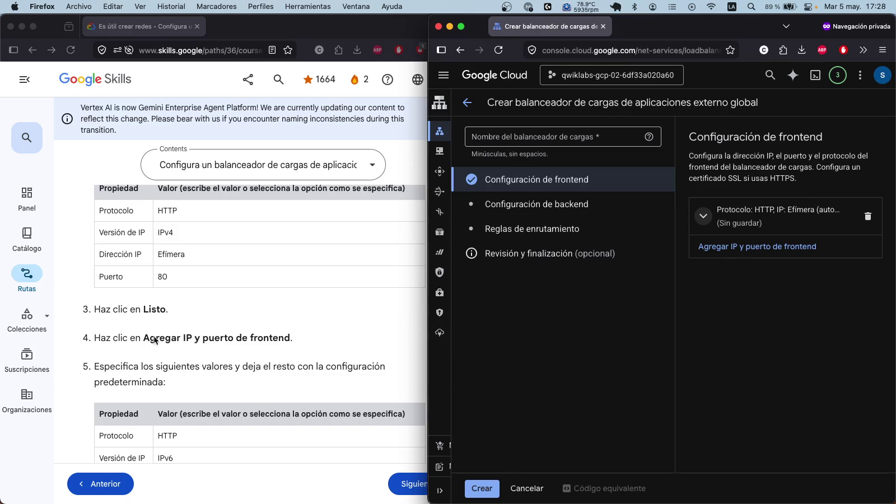
{"action": "left_click", "coordinate": [793, 254]}
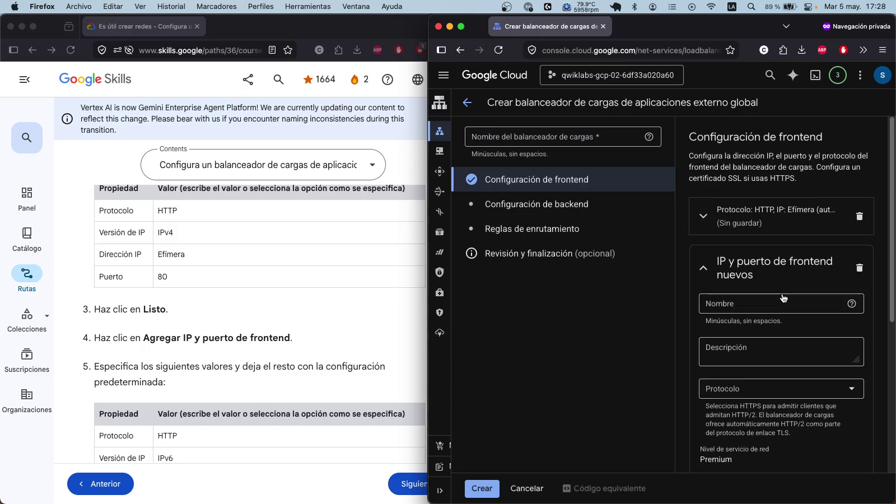
{"action": "scroll", "coordinate": [337, 320], "scroll_direction": "down", "scroll_amount": 1}
{"action": "scroll", "coordinate": [339, 322], "scroll_direction": "down", "scroll_amount": 2}
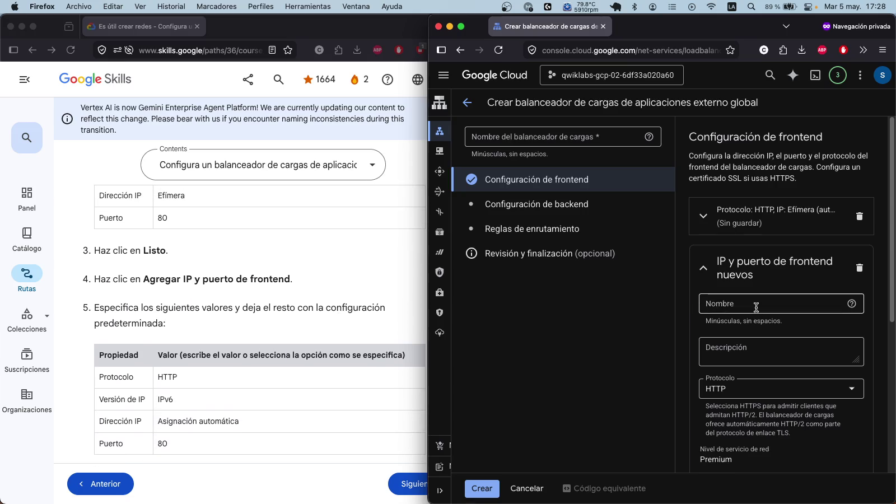
{"action": "scroll", "coordinate": [628, 314], "scroll_direction": "down", "scroll_amount": 2}
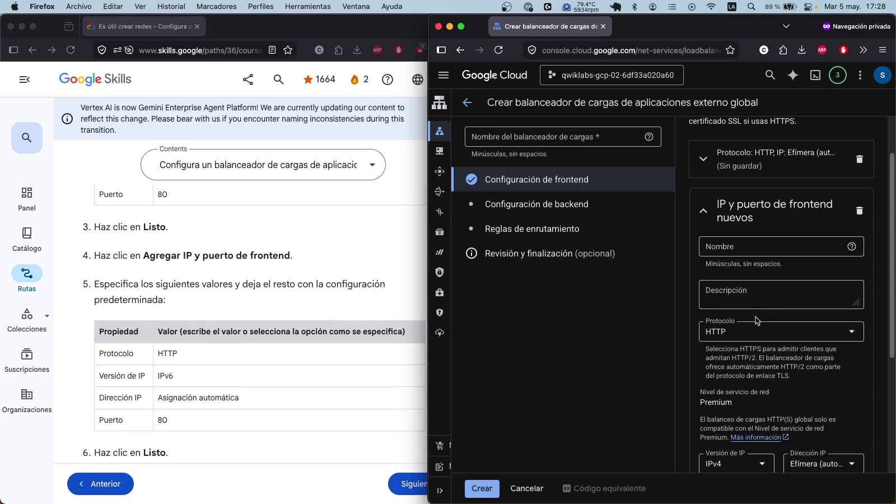
{"action": "scroll", "coordinate": [758, 321], "scroll_direction": "down", "scroll_amount": 3}
{"action": "left_click", "coordinate": [758, 386]}
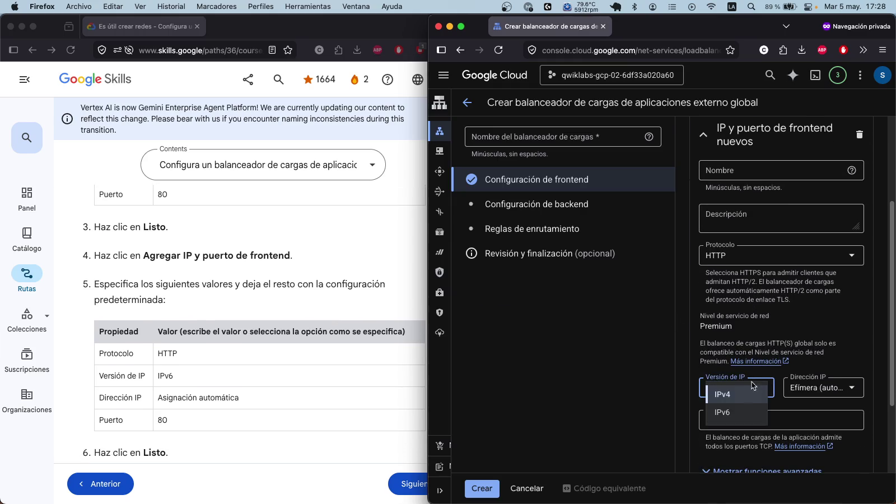
{"action": "left_click", "coordinate": [723, 413]}
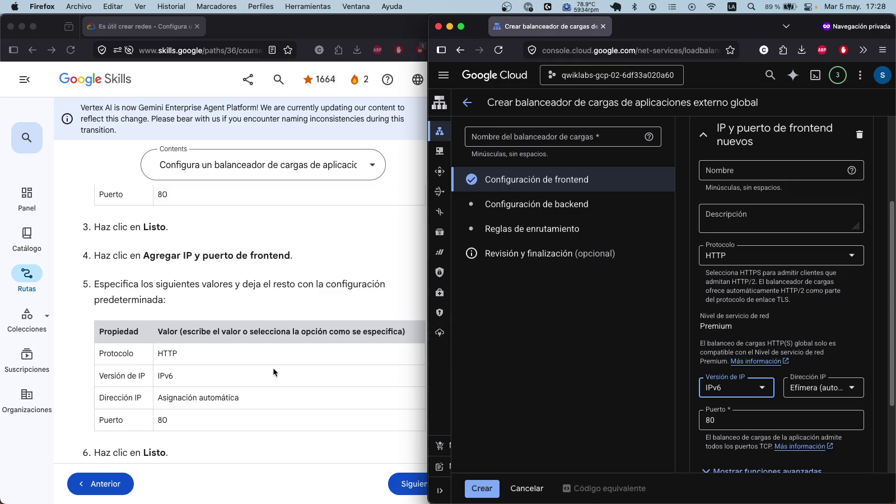
{"action": "scroll", "coordinate": [276, 369], "scroll_direction": "down", "scroll_amount": 3}
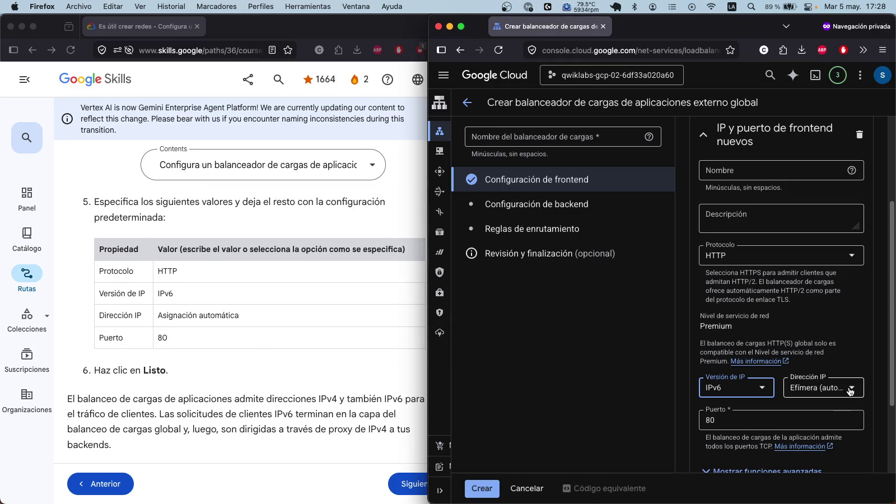
{"action": "left_click", "coordinate": [824, 388]}
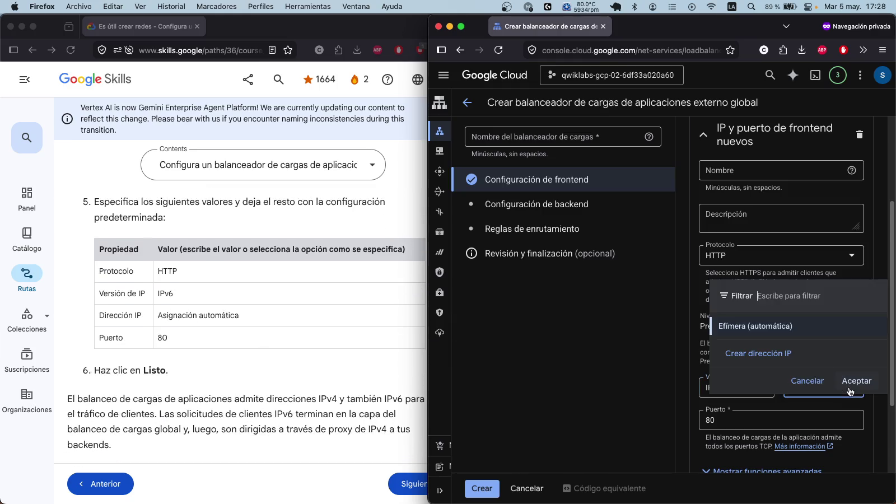
{"action": "left_click", "coordinate": [790, 325]}
{"action": "scroll", "coordinate": [840, 336], "scroll_direction": "down", "scroll_amount": 3}
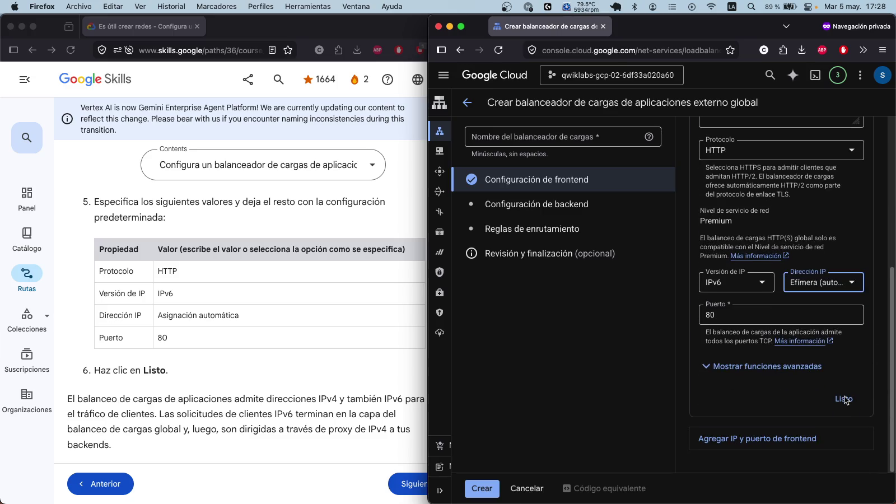
{"action": "left_click", "coordinate": [846, 399]}
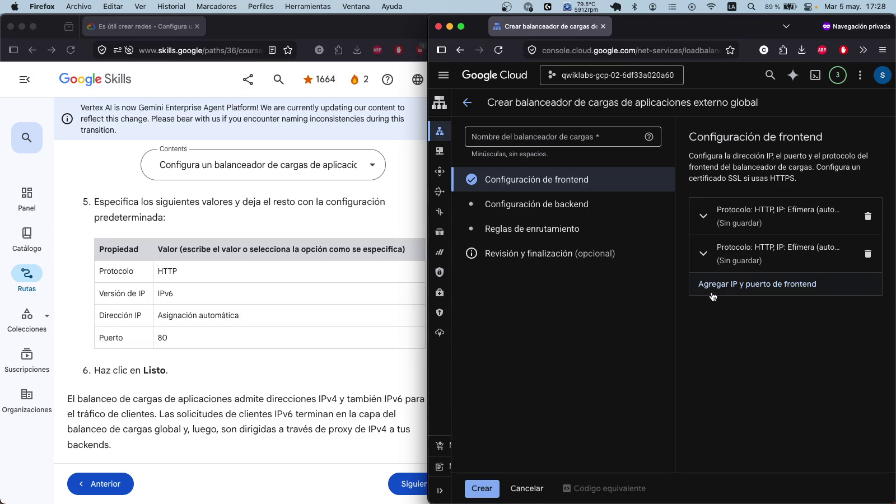
Step: Move to the Configuración de backend step of the load balancer form
{"action": "scroll", "coordinate": [336, 283], "scroll_direction": "down", "scroll_amount": 3}
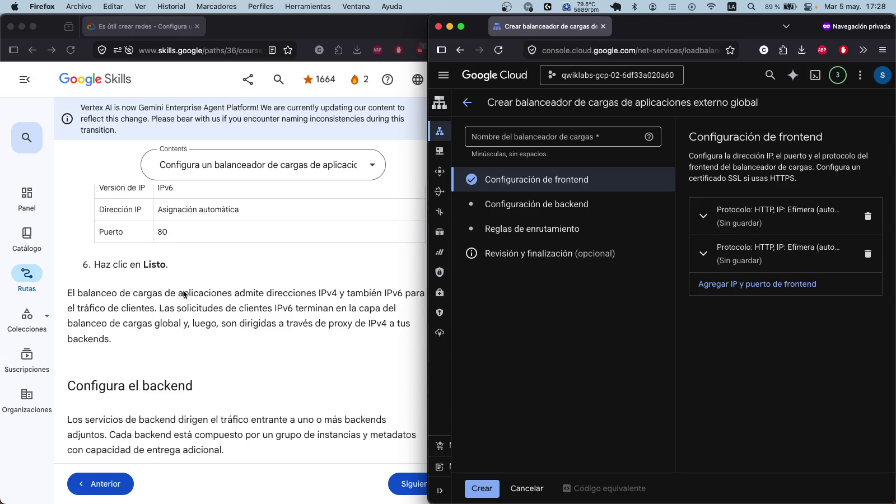
{"action": "scroll", "coordinate": [375, 298], "scroll_direction": "down", "scroll_amount": 5}
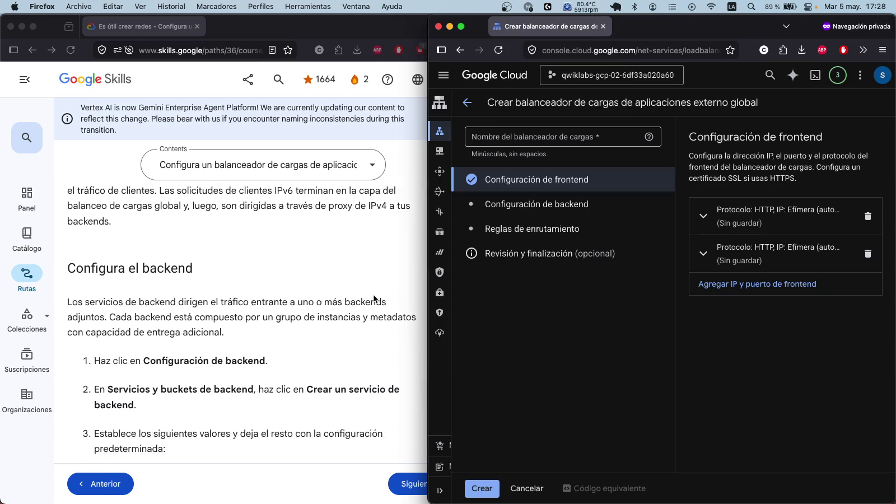
{"action": "left_click", "coordinate": [555, 206]}
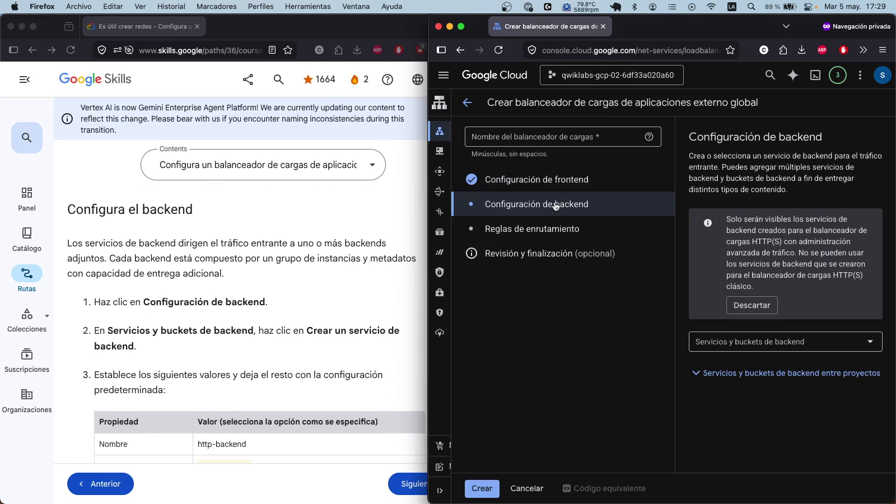
Step: From the Servicios y buckets de backend list, choose Crear un servicio de backend
{"action": "scroll", "coordinate": [238, 344], "scroll_direction": "down", "scroll_amount": 4}
{"action": "scroll", "coordinate": [230, 328], "scroll_direction": "up", "scroll_amount": 1}
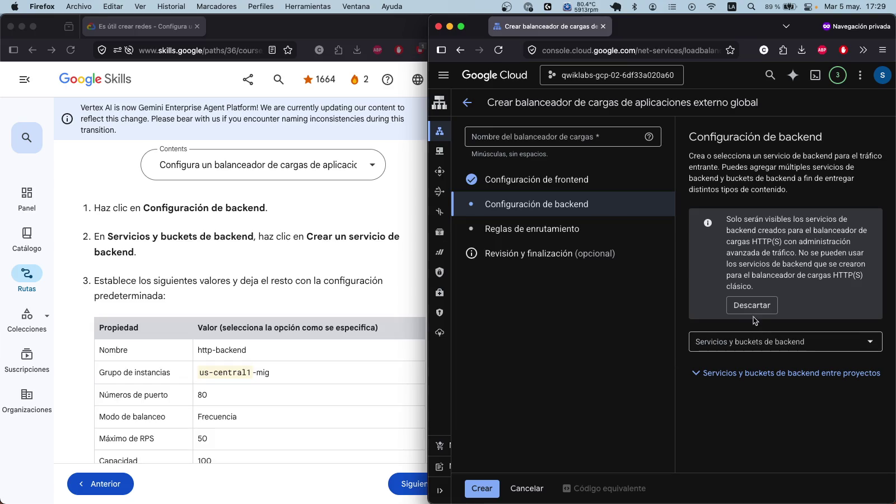
{"action": "left_click", "coordinate": [775, 348]}
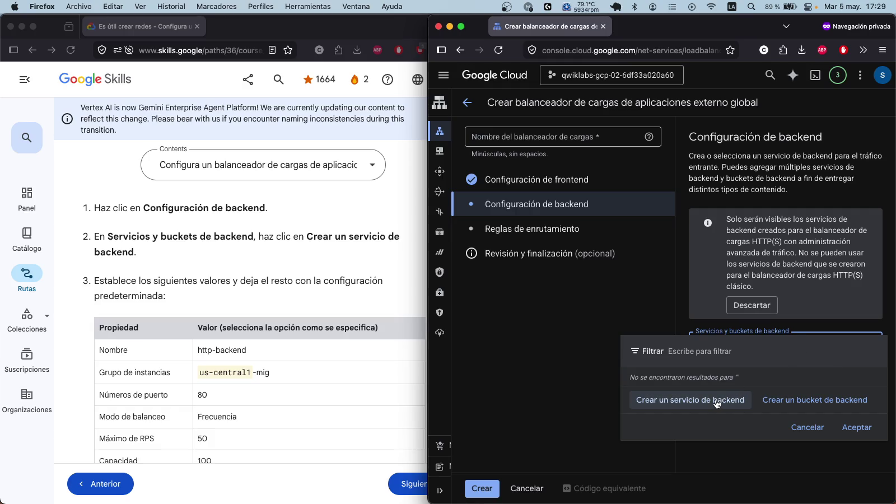
{"action": "left_click", "coordinate": [745, 401]}
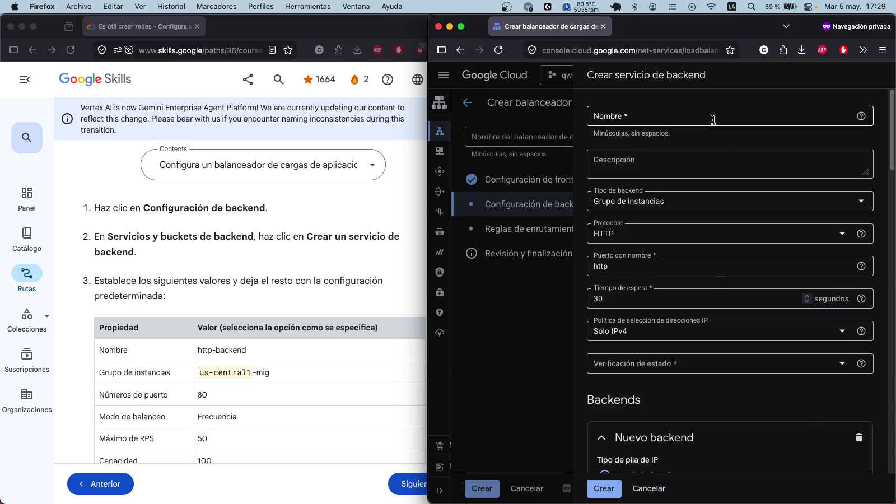
Step: Copy http-backend from the lab instructions and paste it as the backend service name
{"action": "left_click", "coordinate": [263, 352]}
{"action": "left_click_drag", "start_coordinate": [247, 350], "coordinate": [203, 352]}
{"action": "key", "text": "super+c"}
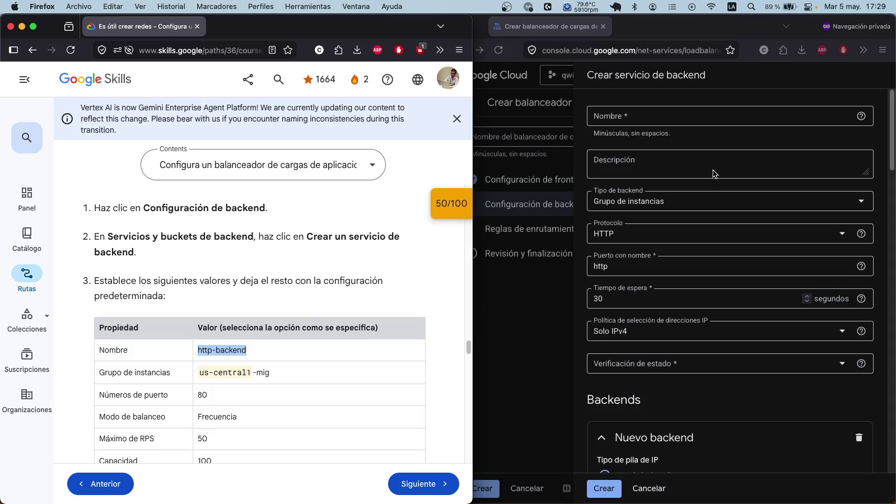
{"action": "left_click", "coordinate": [627, 123]}
{"action": "key", "text": "super+v"}
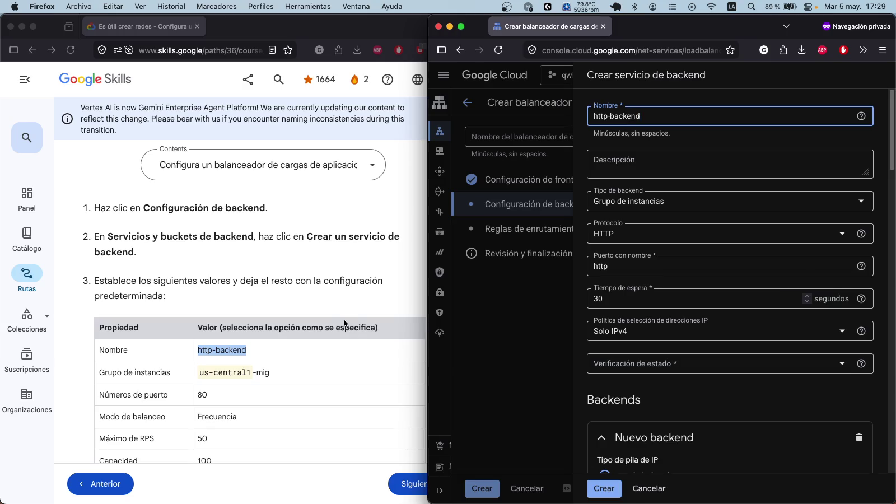
Step: Copy us-central1-mig from the instructions and keep Grupo de instancias as the backend type
{"action": "left_click", "coordinate": [279, 369]}
{"action": "left_click", "coordinate": [197, 377]}
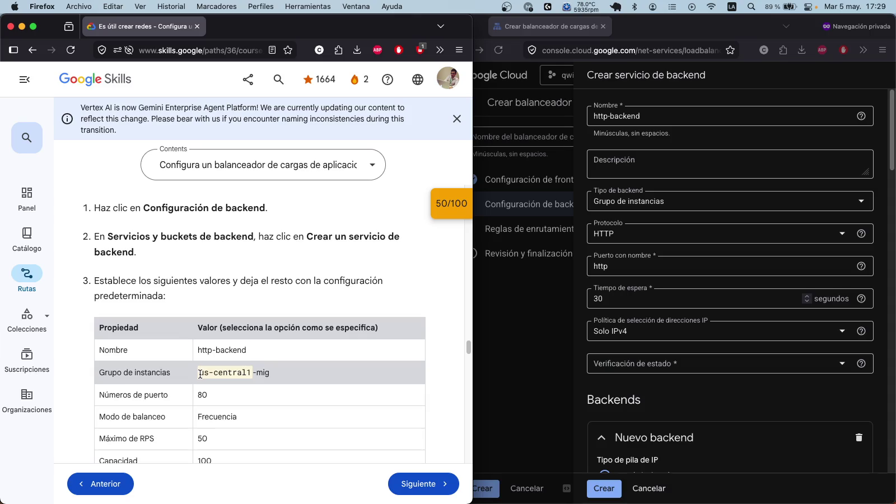
{"action": "left_click_drag", "start_coordinate": [198, 377], "coordinate": [275, 384]}
{"action": "left_click", "coordinate": [624, 190]}
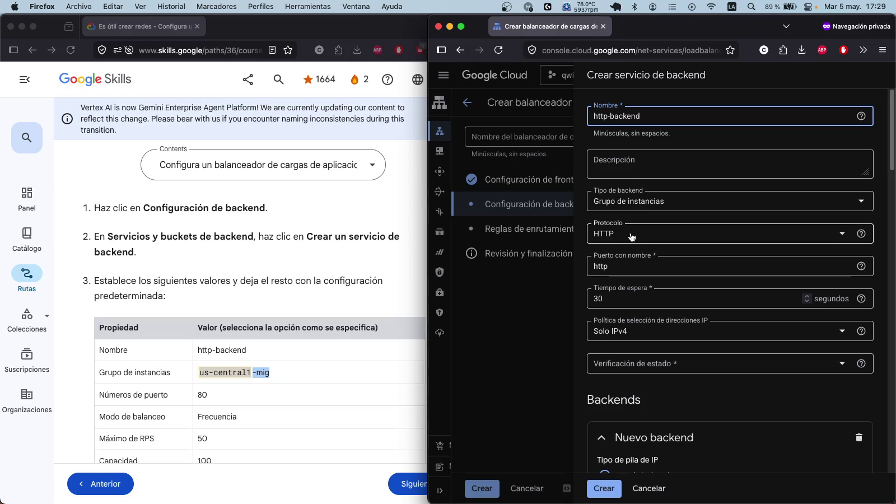
{"action": "left_click", "coordinate": [643, 200]}
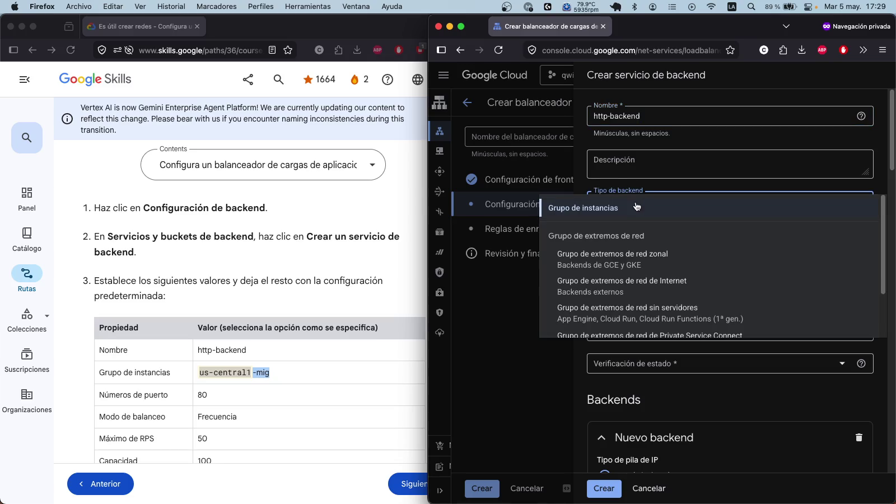
{"action": "scroll", "coordinate": [669, 263], "scroll_direction": "down", "scroll_amount": 2}
{"action": "left_click", "coordinate": [525, 285]}
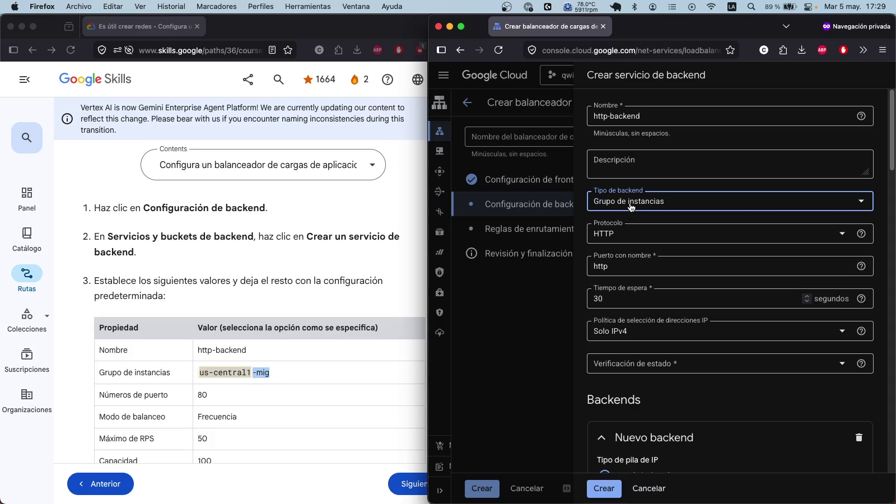
{"action": "left_click", "coordinate": [631, 206]}
{"action": "scroll", "coordinate": [646, 241], "scroll_direction": "down", "scroll_amount": 1}
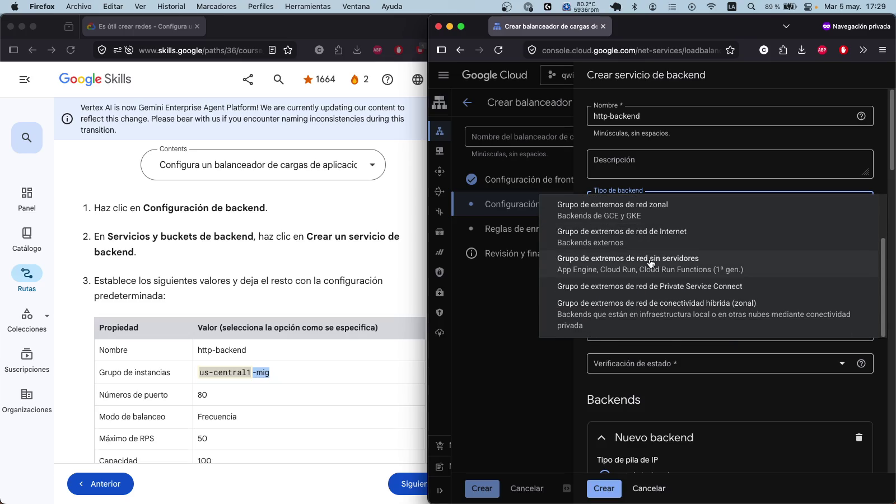
{"action": "scroll", "coordinate": [679, 297], "scroll_direction": "up", "scroll_amount": 1}
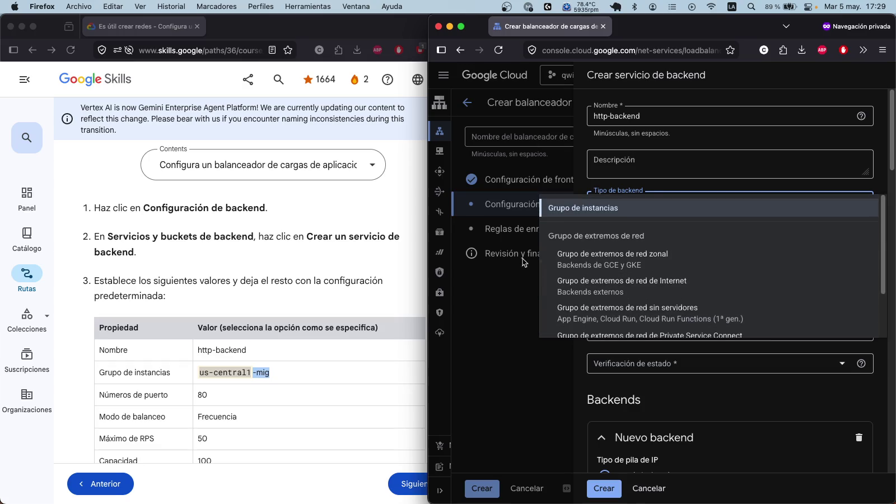
{"action": "left_click", "coordinate": [511, 309]}
Step: Cancel the http-backend service form without creating it
{"action": "scroll", "coordinate": [633, 255], "scroll_direction": "down", "scroll_amount": 2}
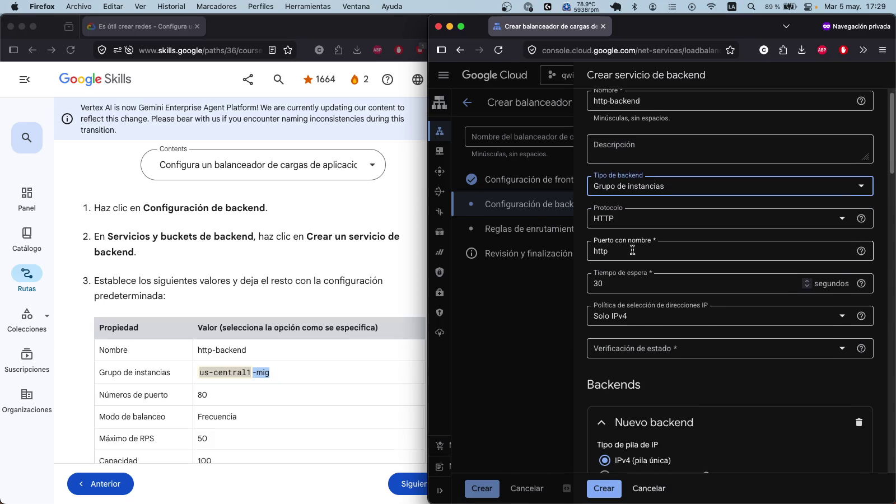
{"action": "scroll", "coordinate": [668, 310], "scroll_direction": "down", "scroll_amount": 8}
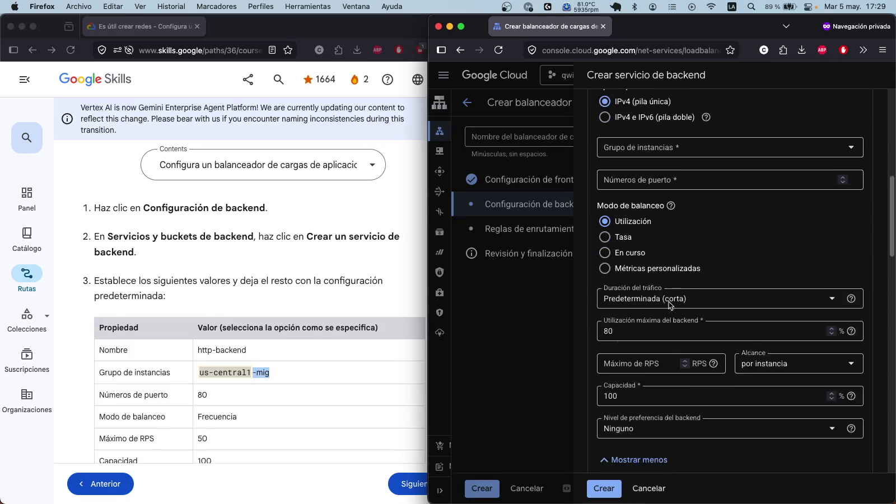
{"action": "scroll", "coordinate": [669, 302], "scroll_direction": "up", "scroll_amount": 10}
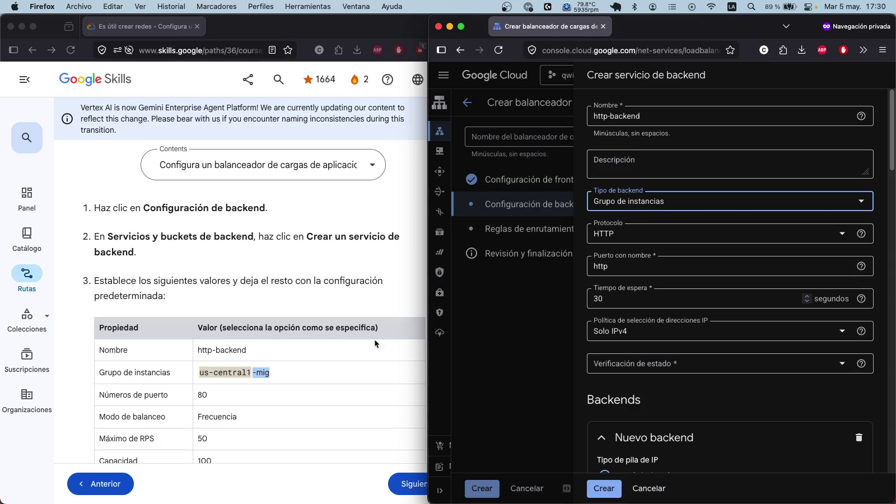
{"action": "scroll", "coordinate": [370, 336], "scroll_direction": "down", "scroll_amount": 3}
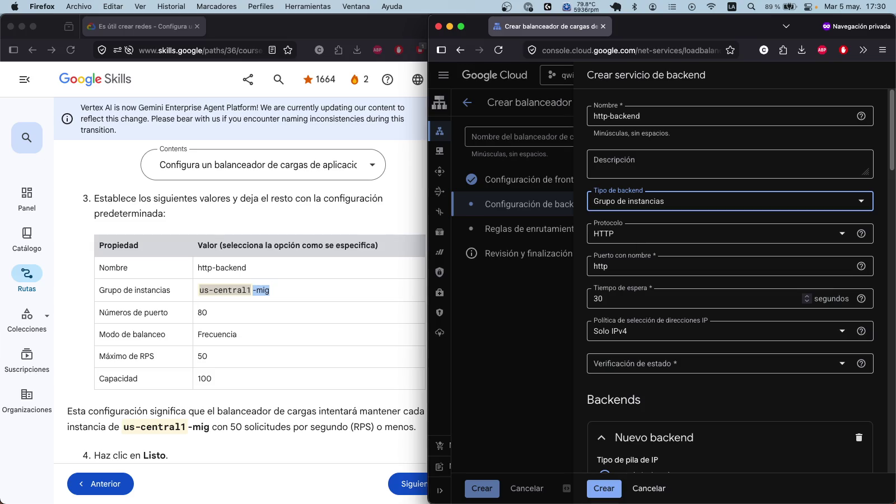
{"action": "left_click", "coordinate": [650, 489]}
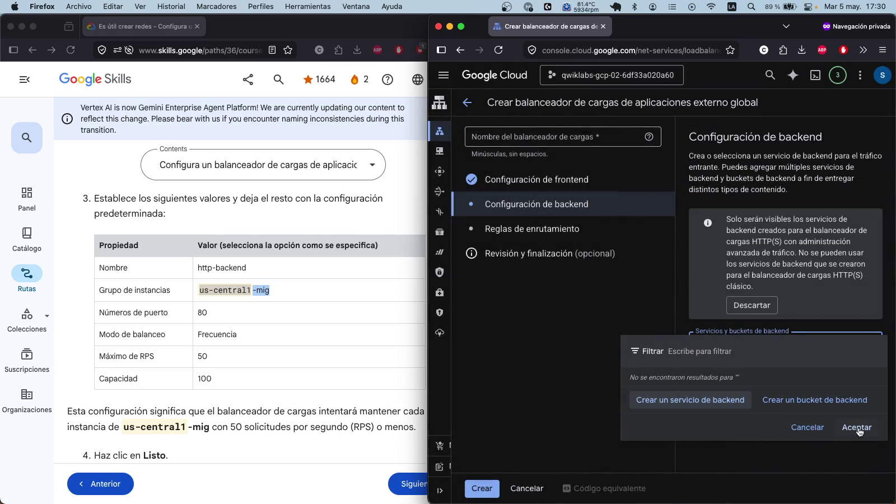
Step: Open the console home in a second tab and start a Cloud Shell session there
{"action": "left_click", "coordinate": [813, 430]}
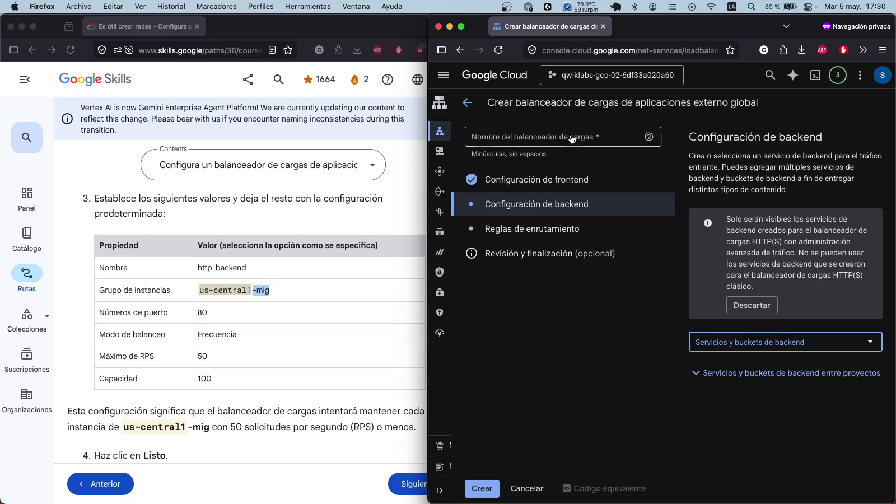
{"action": "middle_click", "coordinate": [616, 76]}
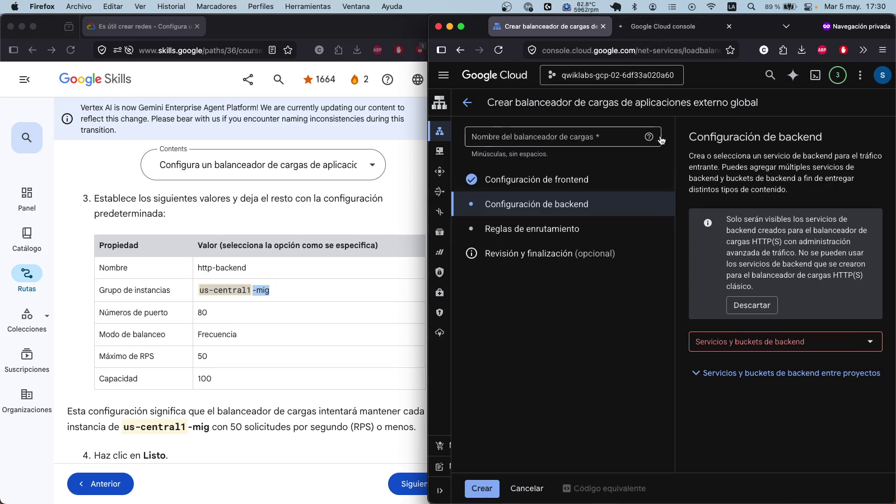
{"action": "left_click", "coordinate": [586, 181]}
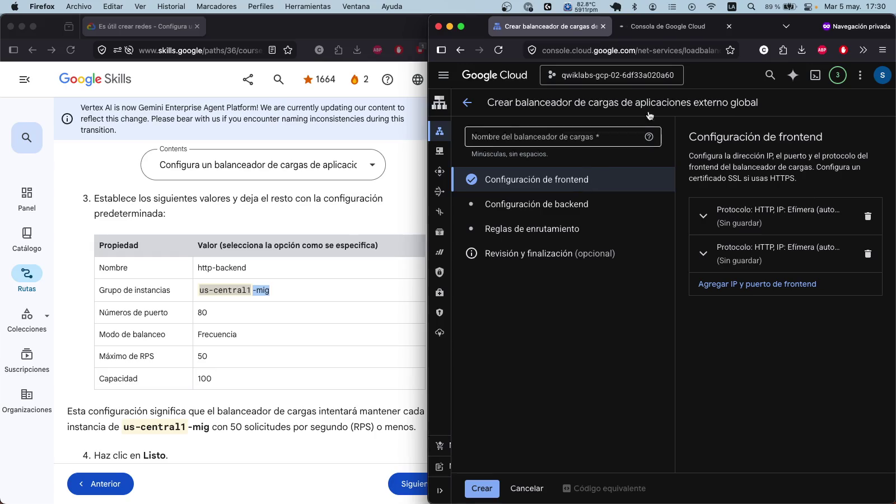
{"action": "left_click", "coordinate": [679, 28]}
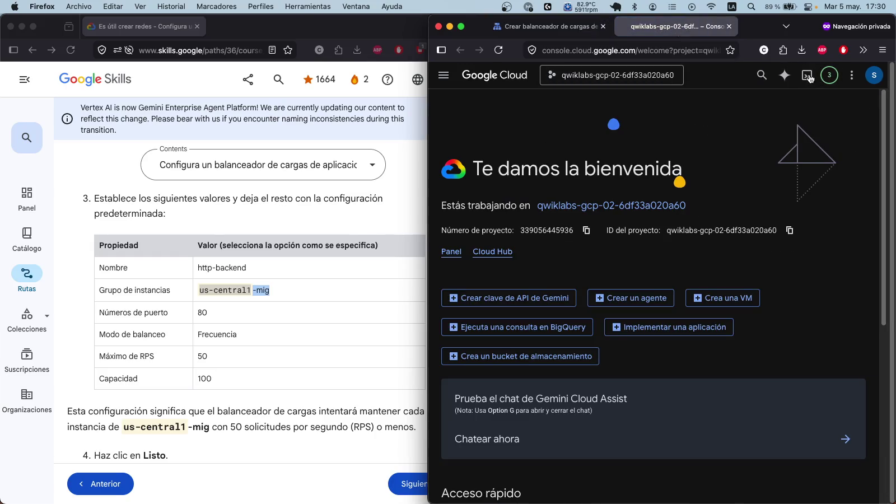
{"action": "left_click", "coordinate": [807, 75]}
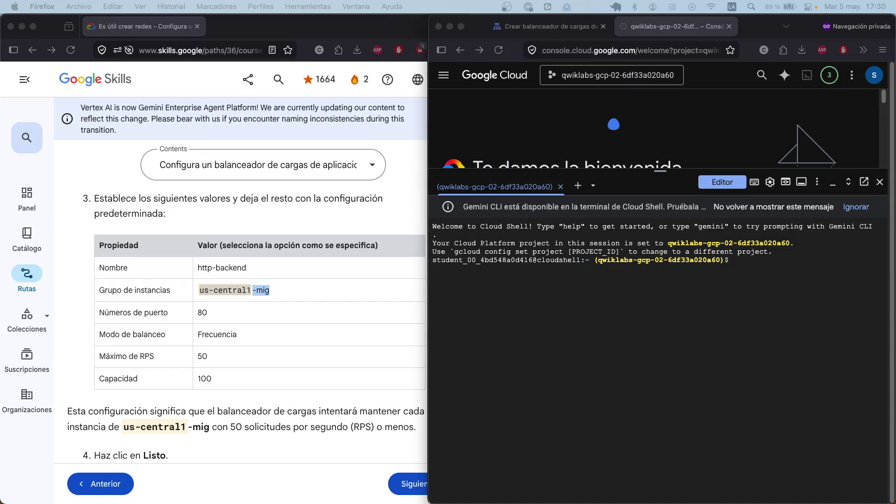
{"action": "left_click", "coordinate": [743, 261]}
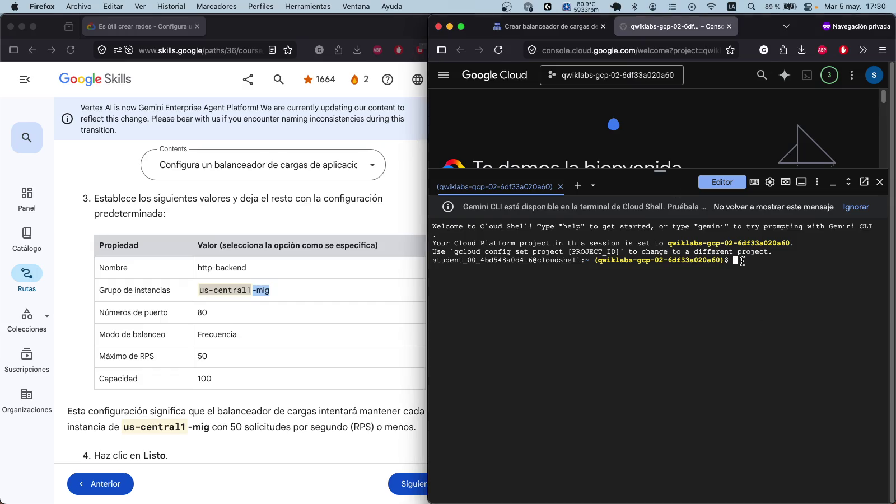
Step: Run the add-backend and http-backend creation commands, which fail over a missing health check
{"action": "type", "text": "gcloud compute backend-services add-backend http-backend \\   --global \\   --instance-group=us-central1-mig \\   --instance-group-region=us-central1 \\   --balancing-mode=RATE \\   --max-rate-per-instance=50 \\   --capacity-scaler=1.0"}
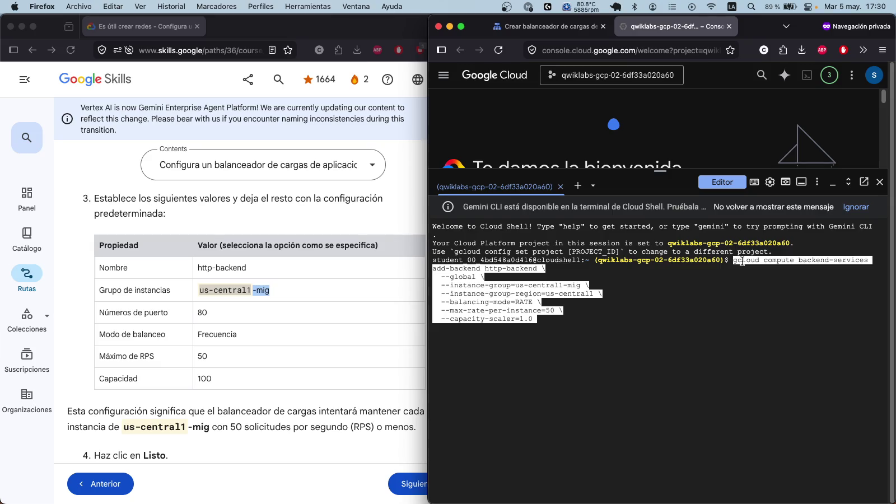
{"action": "key", "text": "Return"}
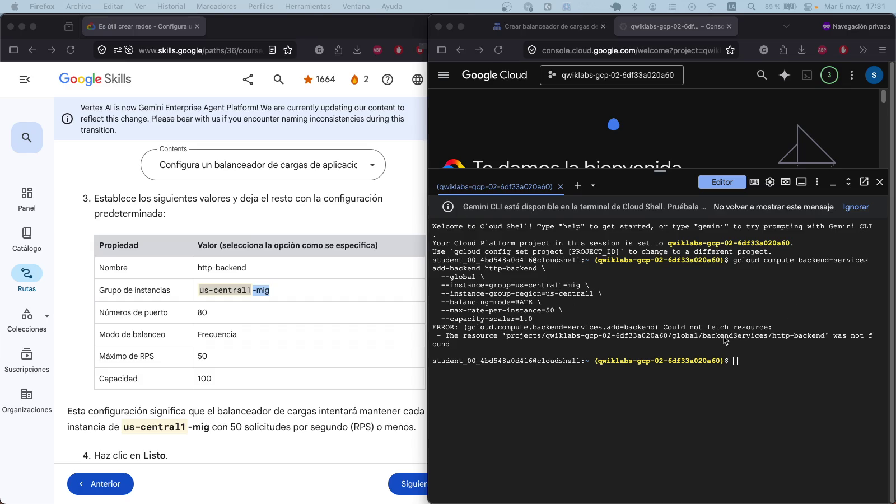
{"action": "left_click", "coordinate": [763, 362]}
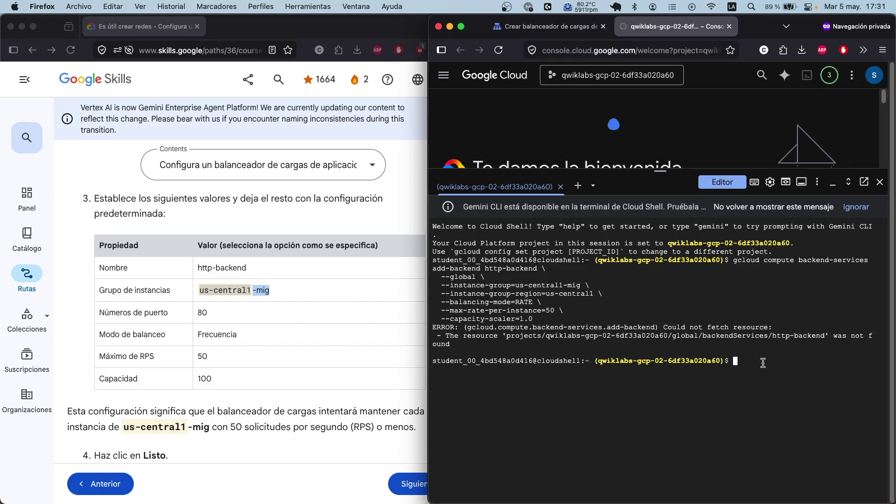
{"action": "type", "text": "gcloud compute backend-services create http-backend \\   --load-balancing-scheme=EXTERNAL_MANAGED \\   --protocol=HTTP \\   --port-name=http \\   --health-checks=http-health-check \\   --global \\   --enable-logging \\   --logging-sample-rate=1"}
{"action": "key", "text": "Return"}
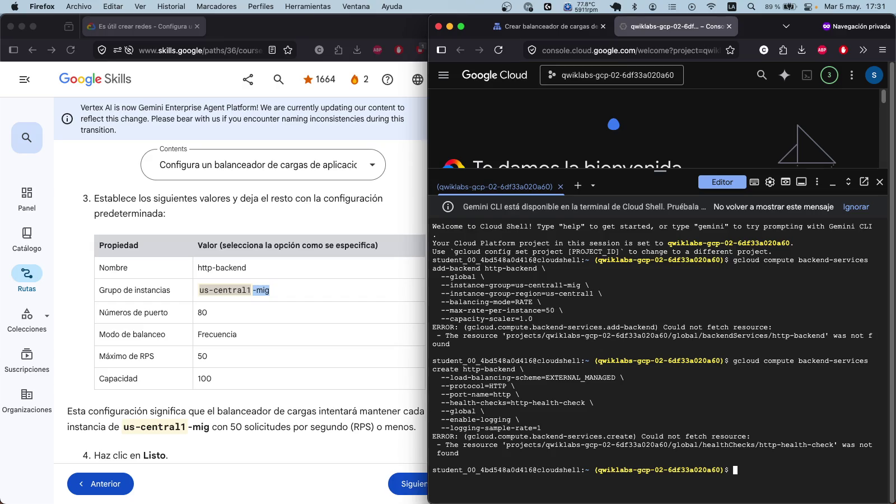
Step: Set the named port http:80 on us-central1-mig
{"action": "key", "text": "super+shift+4"}
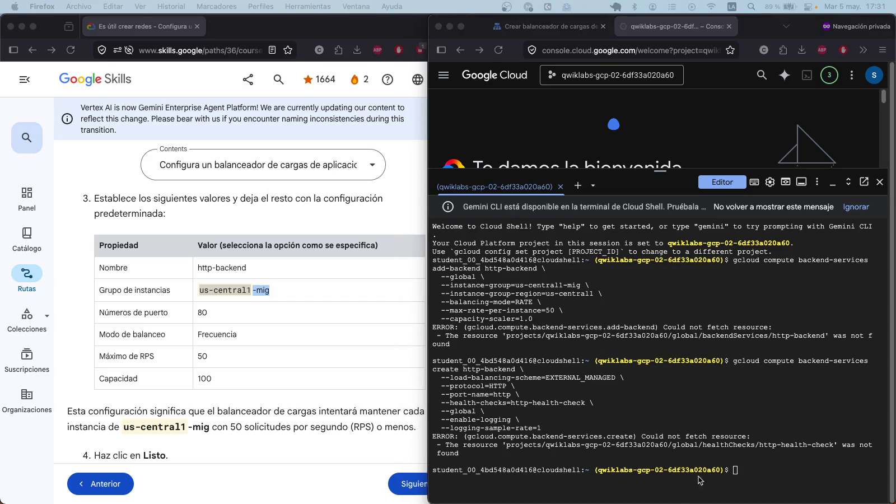
{"action": "left_click", "coordinate": [734, 472]}
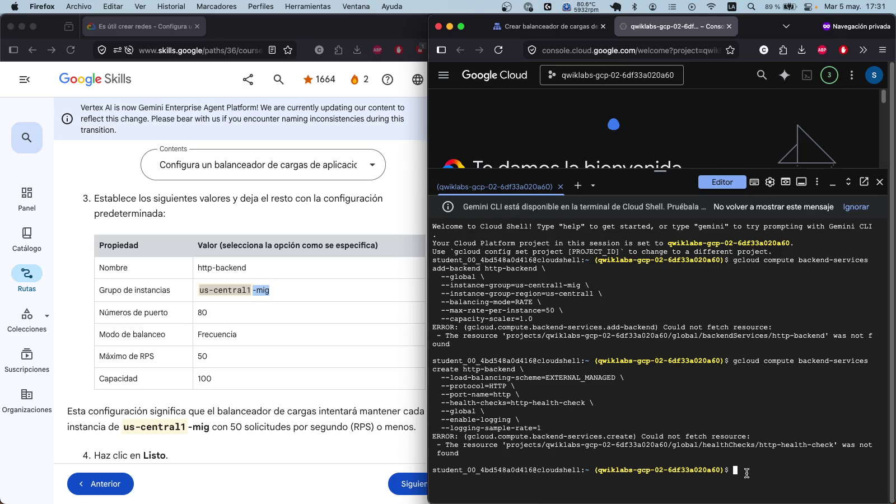
{"action": "type", "text": "gcloud compute instance-groups managed set-named-ports us-central1-mig \\   --region=us-central1 \\   --named-ports=http:80"}
{"action": "key", "text": "Return"}
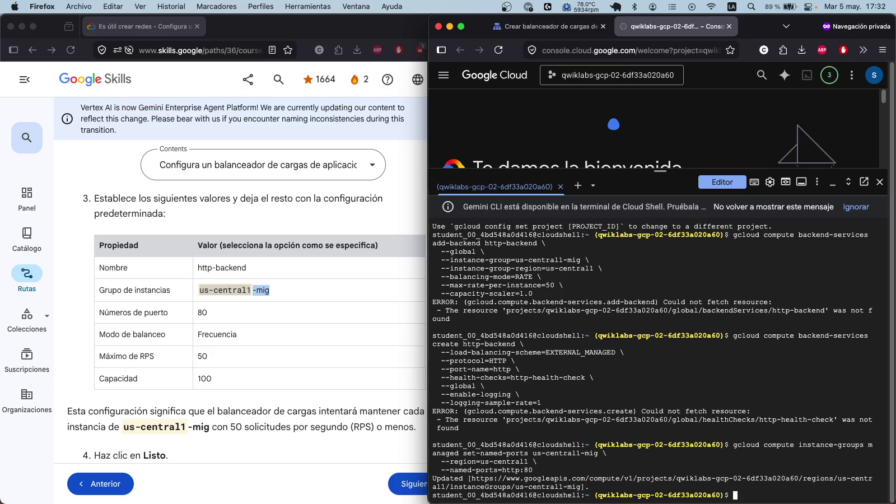
Step: Set the named port http:80 on europe-west1-mig
{"action": "key", "text": "super+Tab"}
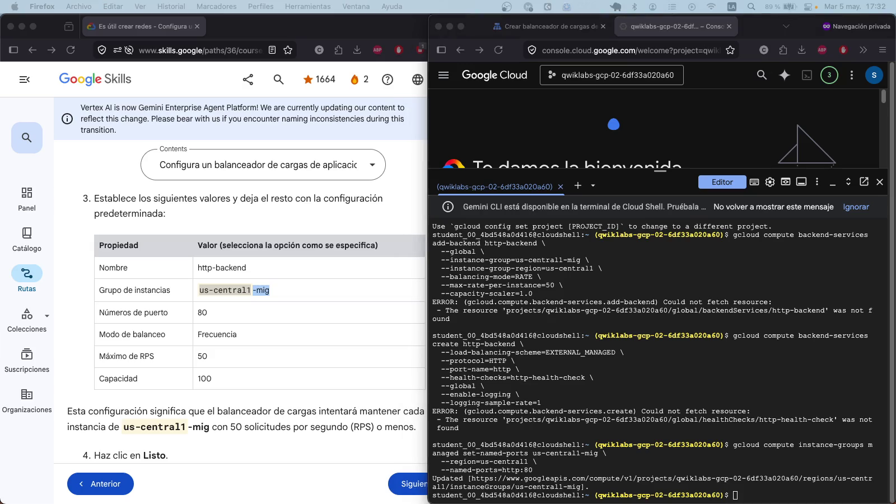
{"action": "left_click", "coordinate": [792, 496]}
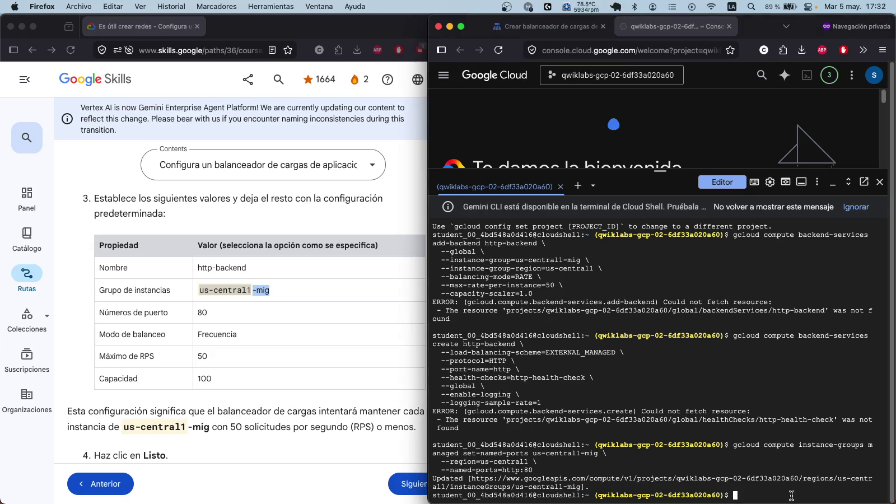
{"action": "type", "text": "gcloud compute instance-groups managed set-named-ports europe-west1-mig \\   --region=europe-west1 \\   --named-ports=http:80"}
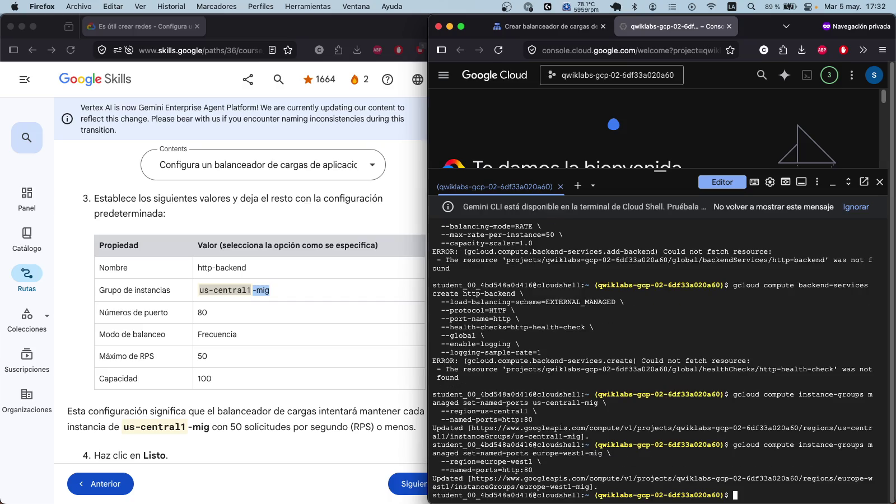
Step: Describe the named ports of us-central1-mig and europe-west1-mig to confirm http:80
{"action": "key", "text": "super+Tab"}
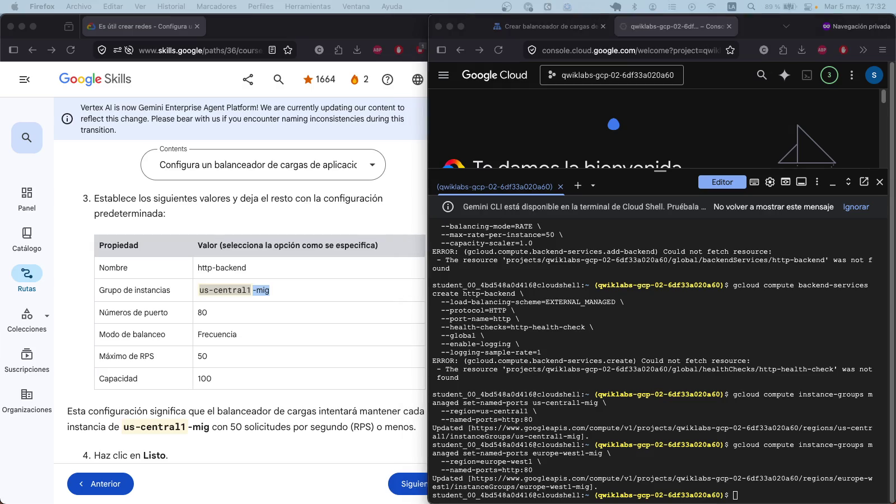
{"action": "left_click", "coordinate": [760, 497]}
{"action": "type", "text": "gcloud compute instance-groups managed describe us-central1-mig \\   --region=us-central1 \\   --format=\"get(namedPorts)\""}
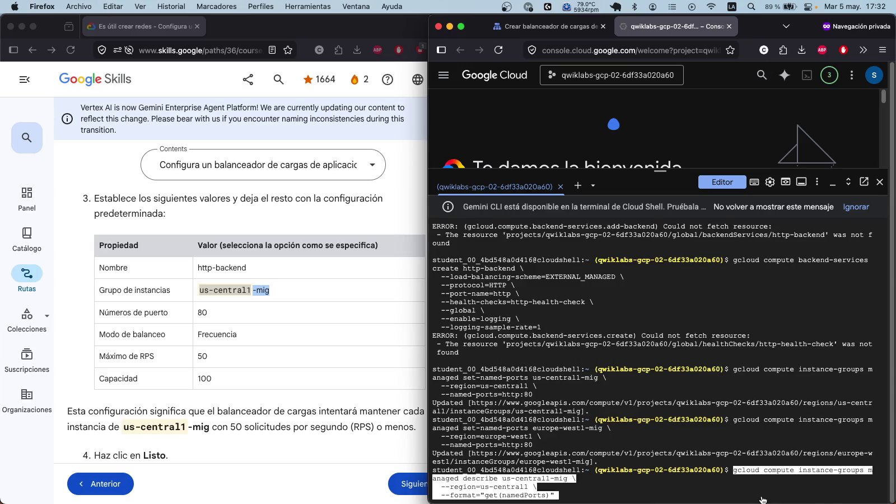
{"action": "key", "text": "Return"}
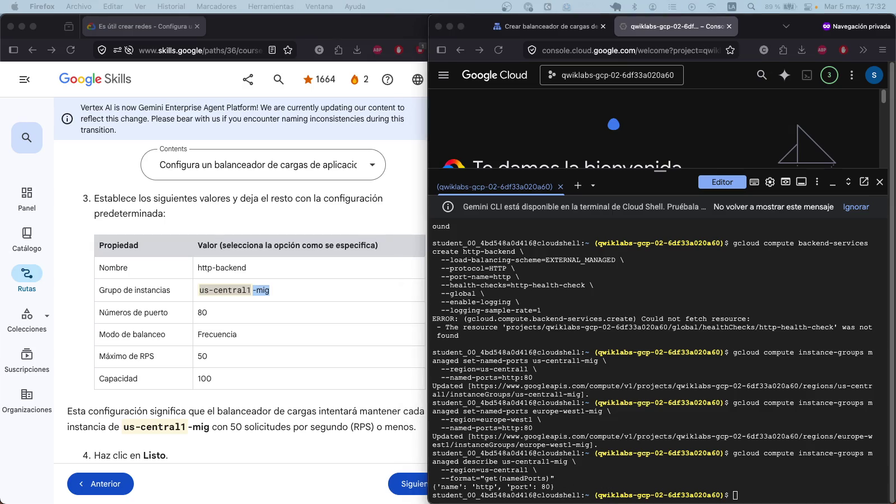
{"action": "left_click", "coordinate": [757, 497]}
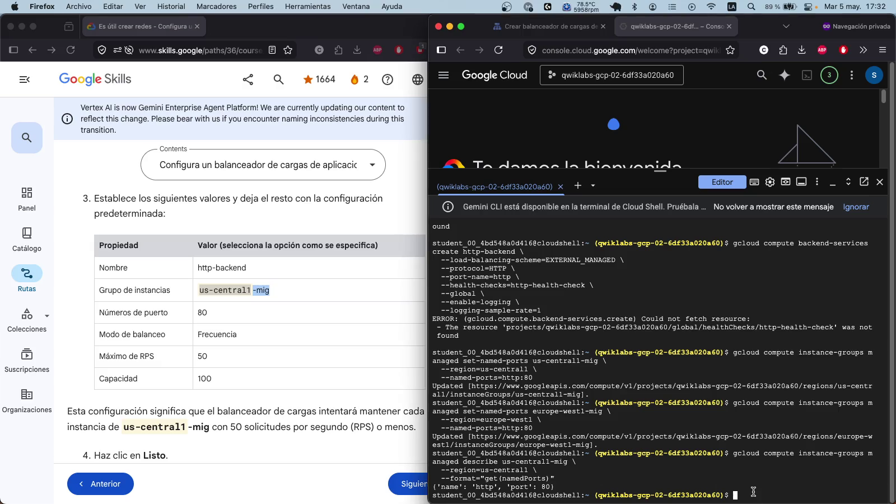
{"action": "type", "text": "gcloud compute instance-groups managed describe europe-west1-mig \\   --region=europe-west1 \\   --format=\"get(namedPorts)\""}
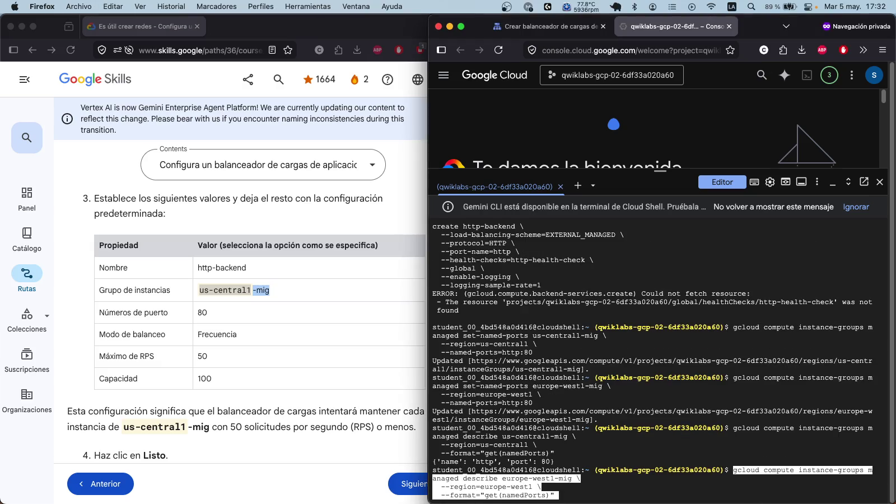
{"action": "key", "text": "Return"}
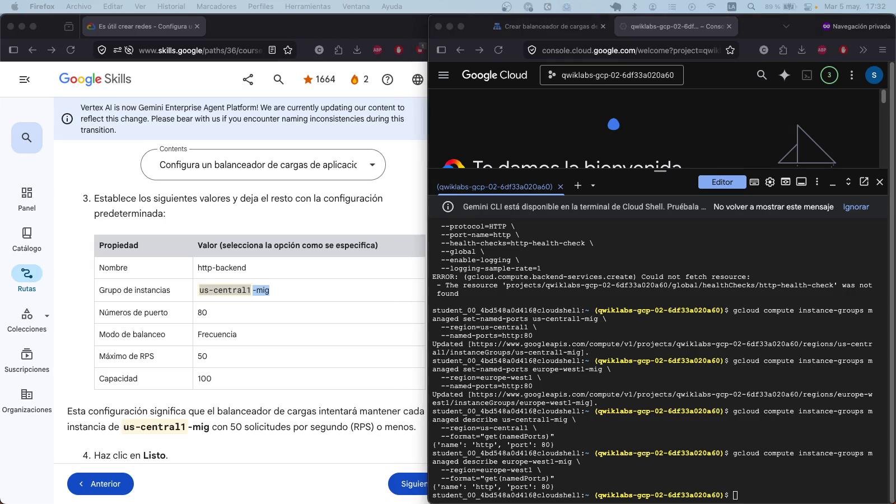
Step: Create the global TCP health check http-health-check on port 80
{"action": "left_click", "coordinate": [765, 492]}
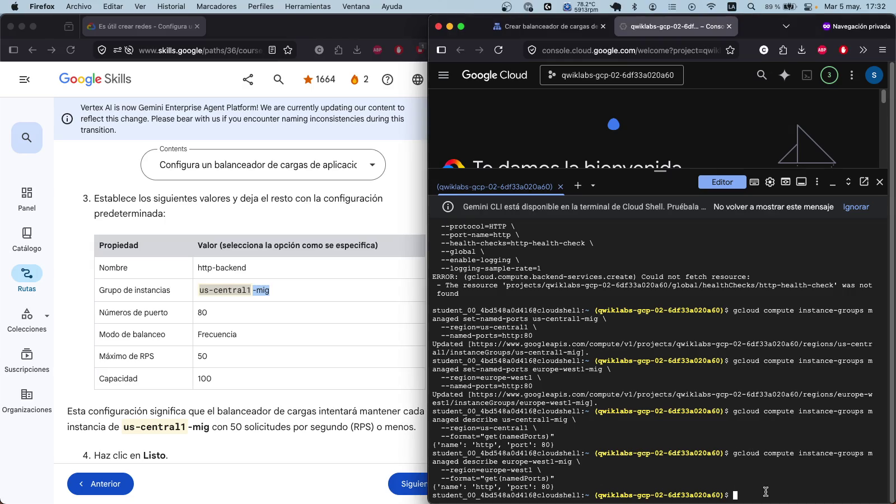
{"action": "type", "text": "gcloud compute health-checks create tcp http-health-check \\   --port=80 \\   --global"}
{"action": "key", "text": "Return"}
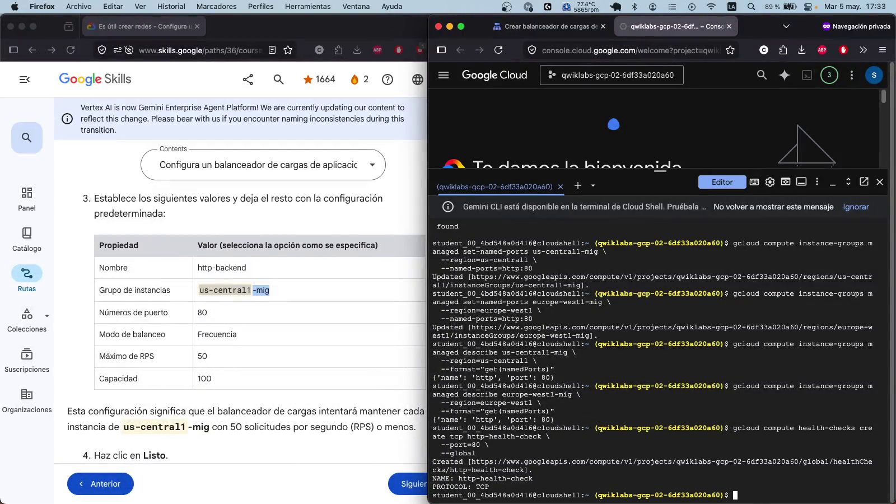
Step: Show the settings of http-health-check with gcloud compute health-checks describe --global
{"action": "key", "text": "super+shift+5"}
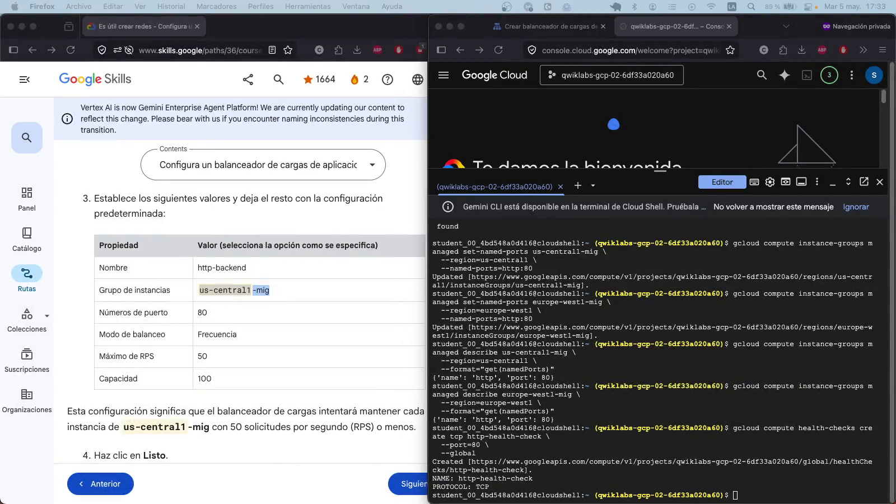
{"action": "left_click", "coordinate": [783, 503]}
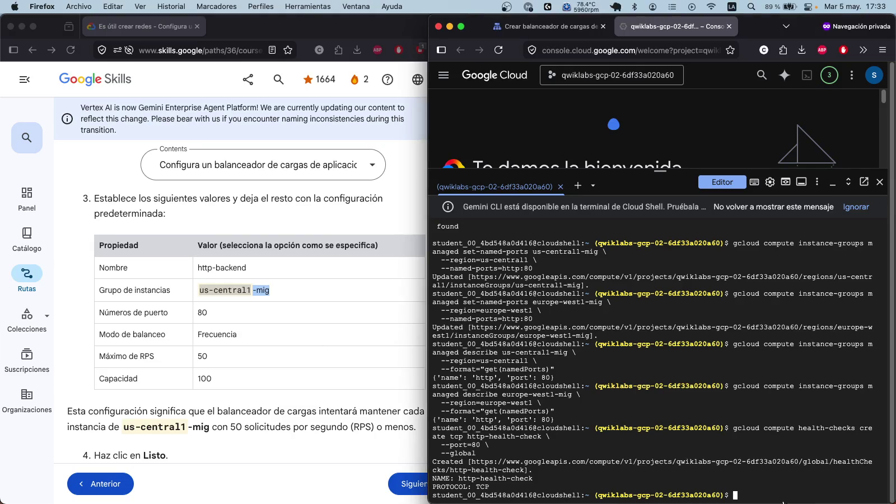
{"action": "type", "text": "gcloud compute health-checks describe http-health-check \\   --global"}
{"action": "key", "text": "Return"}
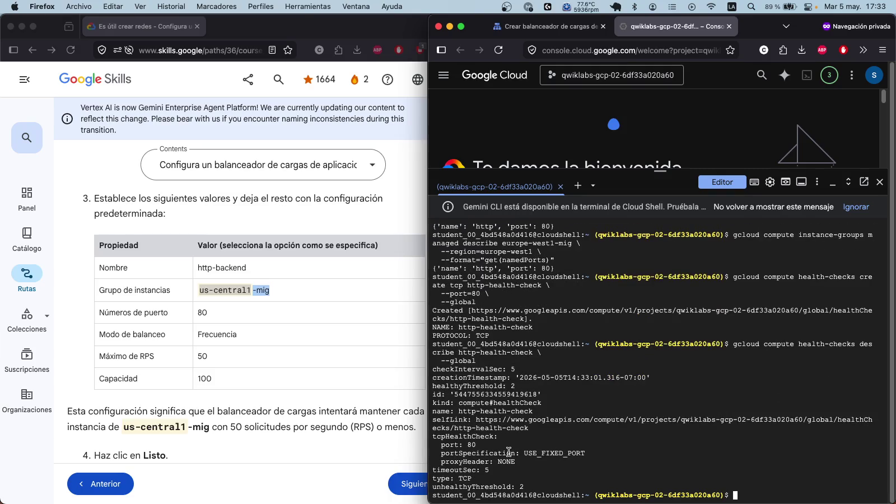
Step: Create the global backend service http-backend with HTTP protocol, EXTERNAL_MANAGED scheme and logging
{"action": "key", "text": "super+Tab"}
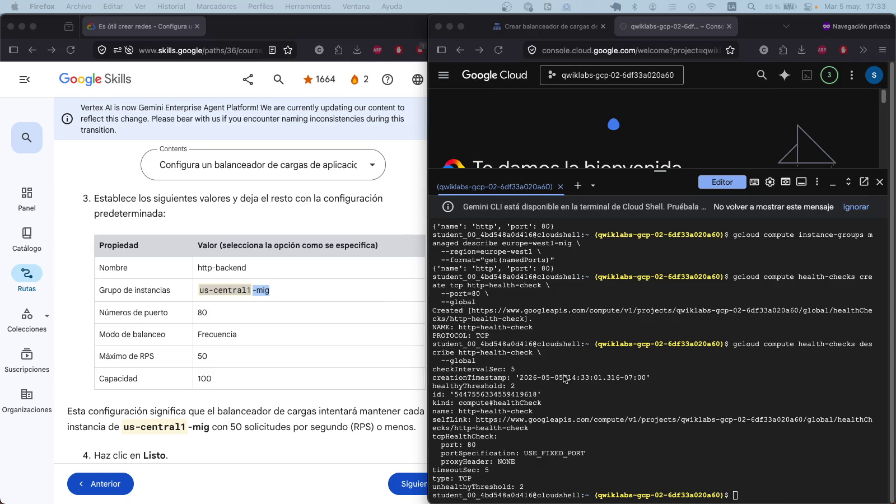
{"action": "left_click", "coordinate": [751, 494]}
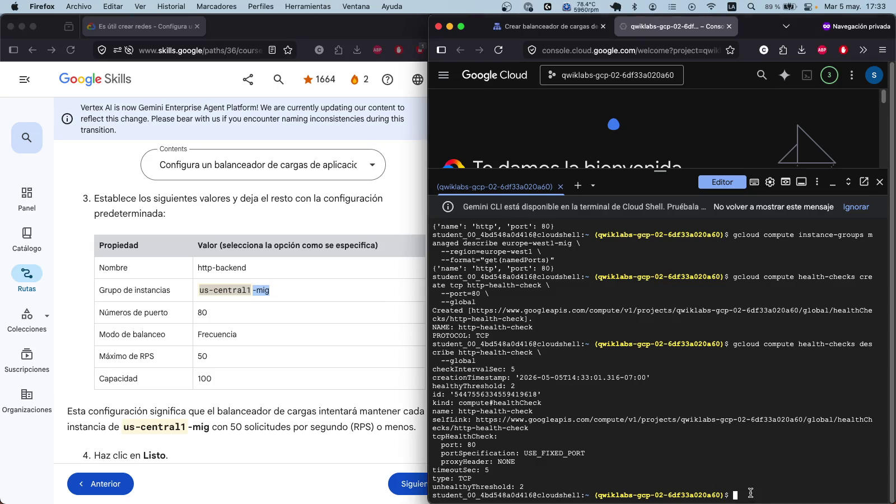
{"action": "type", "text": "gcloud compute backend-services create http-backend \\   --load-balancing-scheme=EXTERNAL_MANAGED \\   --protocol=HTTP \\   --port-name=http \\   --health-checks=http-health-check \\   --global \\   --enable-logging \\   --logging-sample-rate=1"}
{"action": "key", "text": "Return"}
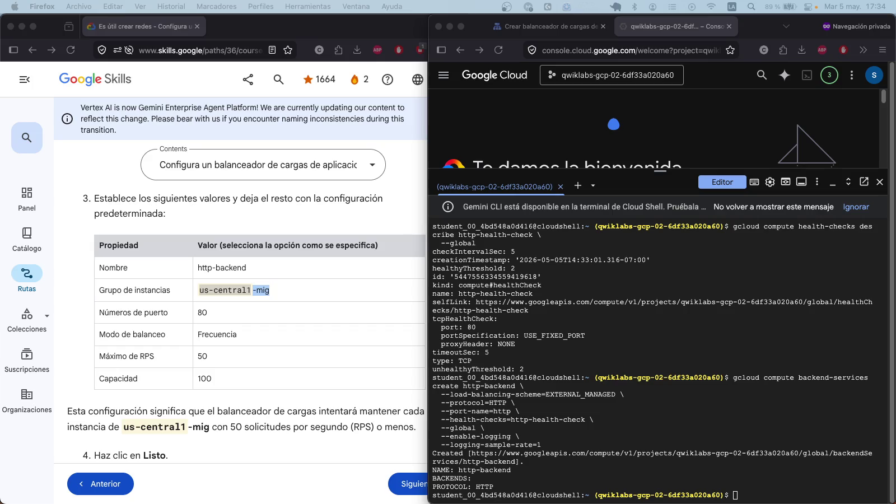
{"action": "left_click", "coordinate": [740, 493]}
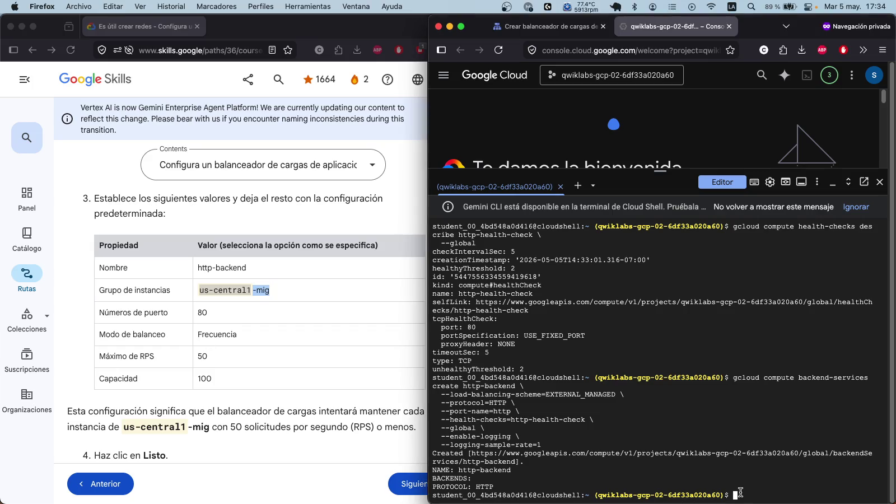
Step: Add us-central1-mig to http-backend with RATE balancing at 50 requests per second per instance
{"action": "type", "text": "gcloud compute backend-services add-backend http-backend \\   --global \\   --instance-group=us-central1-mig \\   --instance-group-region=us-central1 \\   --balancing-mode=RATE \\   --max-rate-per-instance=50 \\   --capacity-scaler=1.0"}
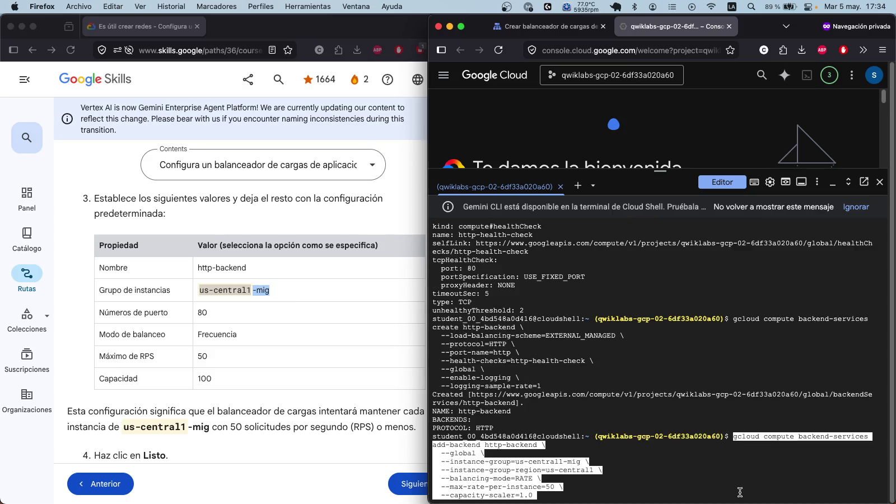
{"action": "key", "text": "Return"}
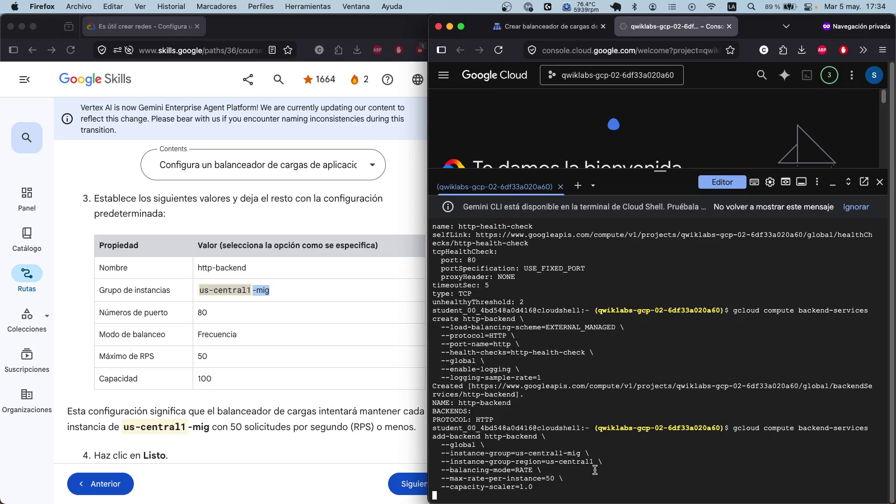
{"action": "key", "text": "Return"}
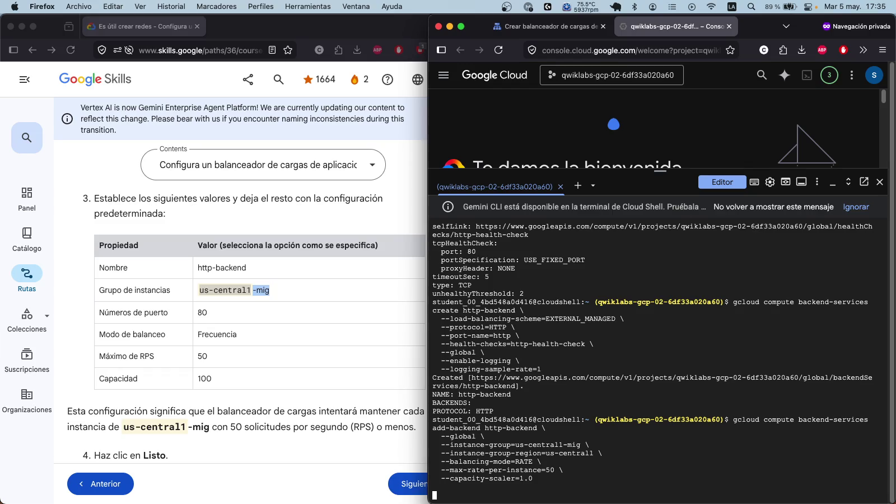
{"action": "scroll", "coordinate": [295, 402], "scroll_direction": "down", "scroll_amount": 3}
Step: Add europe-west1-mig as a backend of http-backend with UTILIZATION balancing at 0.8
{"action": "scroll", "coordinate": [295, 402], "scroll_direction": "down", "scroll_amount": 5}
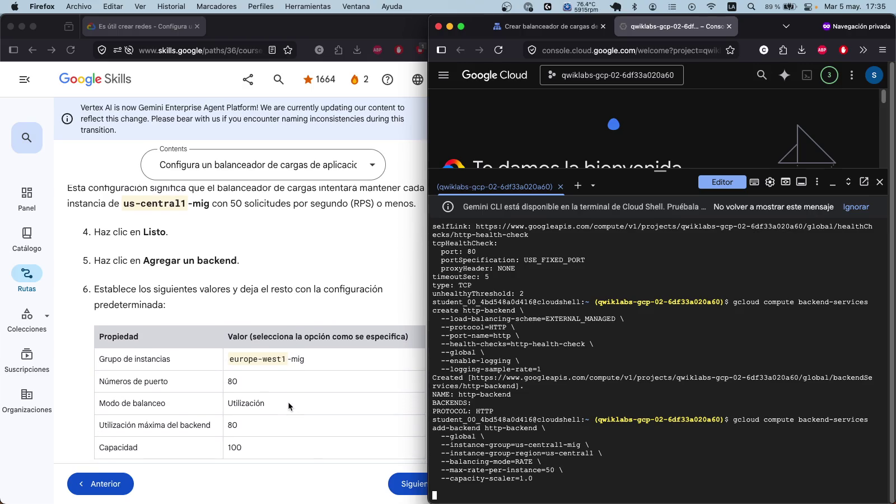
{"action": "scroll", "coordinate": [289, 406], "scroll_direction": "down", "scroll_amount": 1}
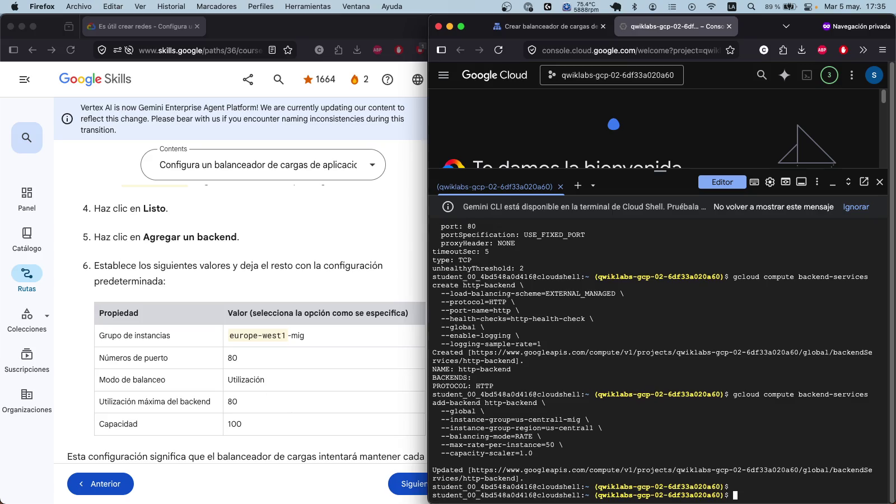
{"action": "left_click", "coordinate": [752, 491]}
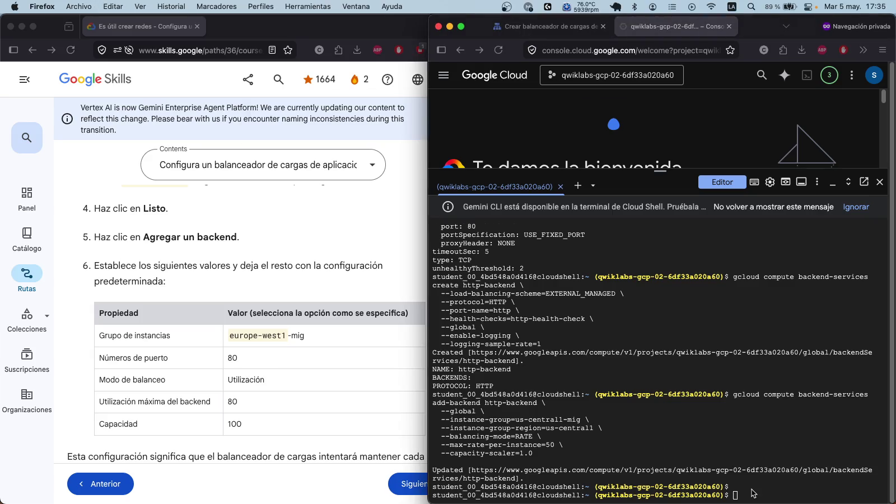
{"action": "type", "text": "gcloud compute backend-services add-backend http-backend \\   --global \\   --instance-group=europe-west1-mig \\   --instance-group-region=europe-west1 \\   --balancing-mode=UTILIZATION \\   --max-utilization=0.8 \\   --capacity-scaler=1.0"}
{"action": "key", "text": "Return"}
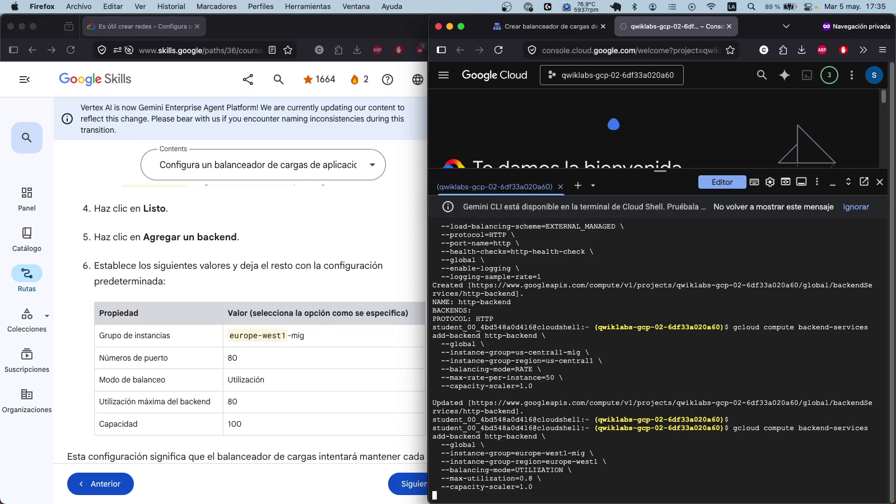
Step: Follow the command output in Cloud Shell, then bring up the load balancer creation form
{"action": "scroll", "coordinate": [318, 331], "scroll_direction": "down", "scroll_amount": 5}
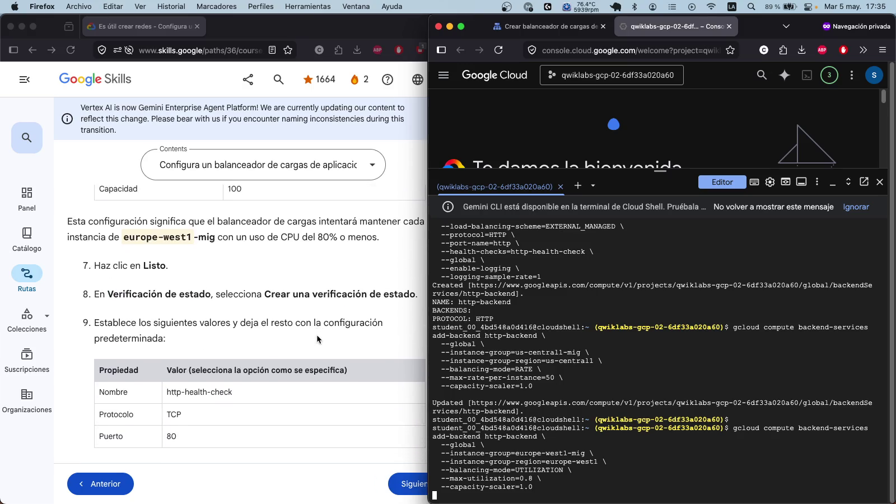
{"action": "scroll", "coordinate": [317, 335], "scroll_direction": "down", "scroll_amount": 4}
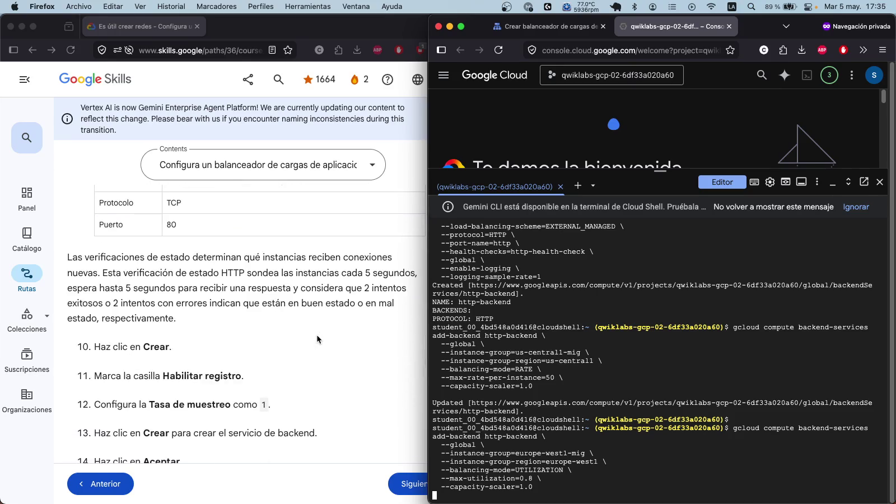
{"action": "scroll", "coordinate": [317, 335], "scroll_direction": "down", "scroll_amount": 4}
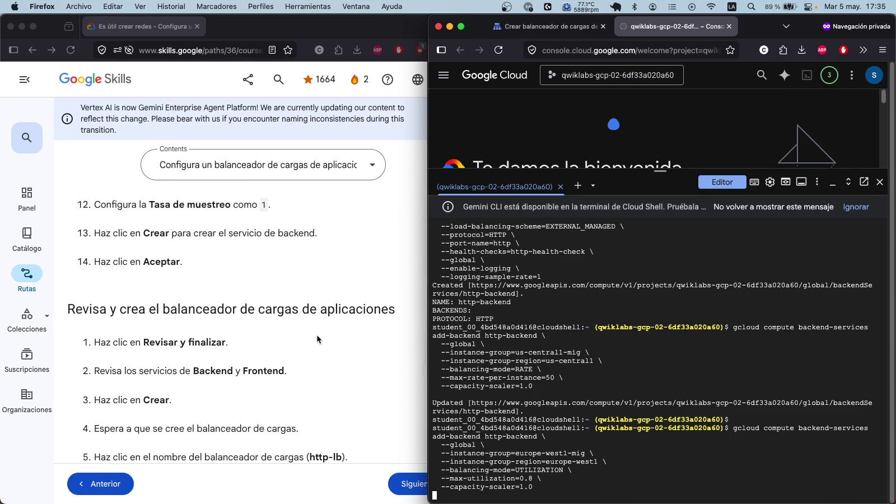
{"action": "scroll", "coordinate": [316, 339], "scroll_direction": "down", "scroll_amount": 2}
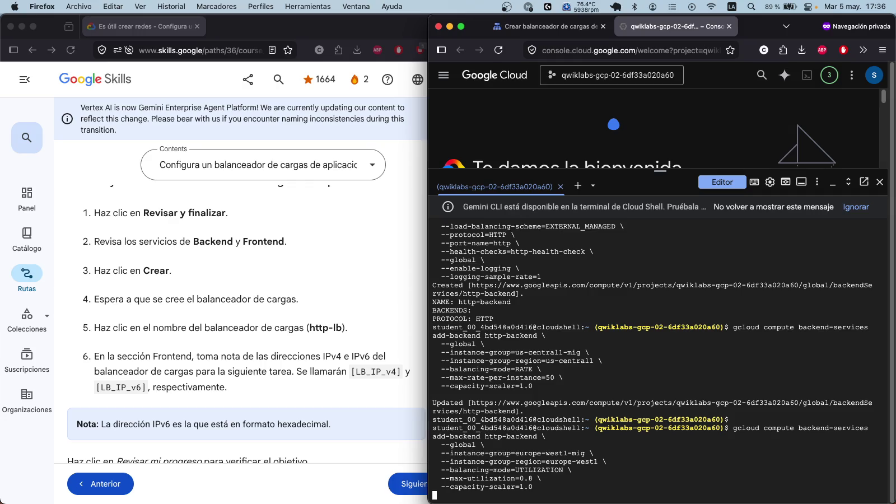
{"action": "left_click", "coordinate": [555, 25]}
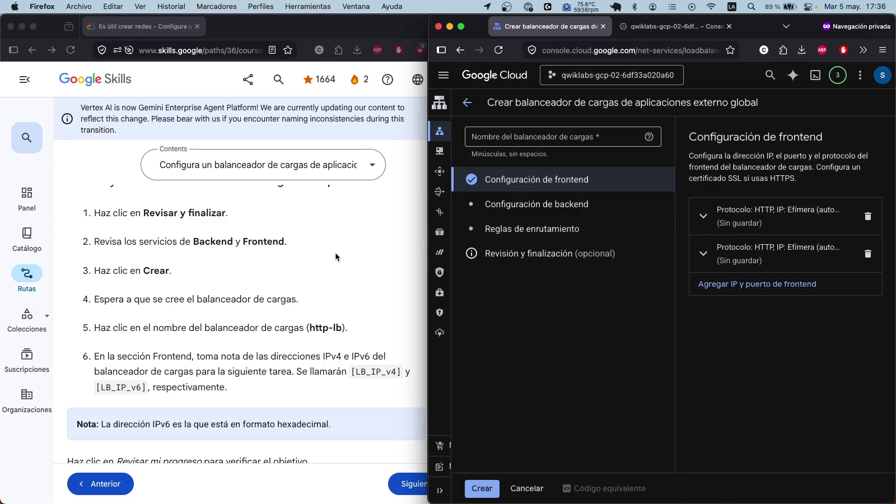
Step: Browse the form's backend and frontend steps without choosing a backend, then return to Cloud Shell
{"action": "scroll", "coordinate": [336, 255], "scroll_direction": "up", "scroll_amount": 2}
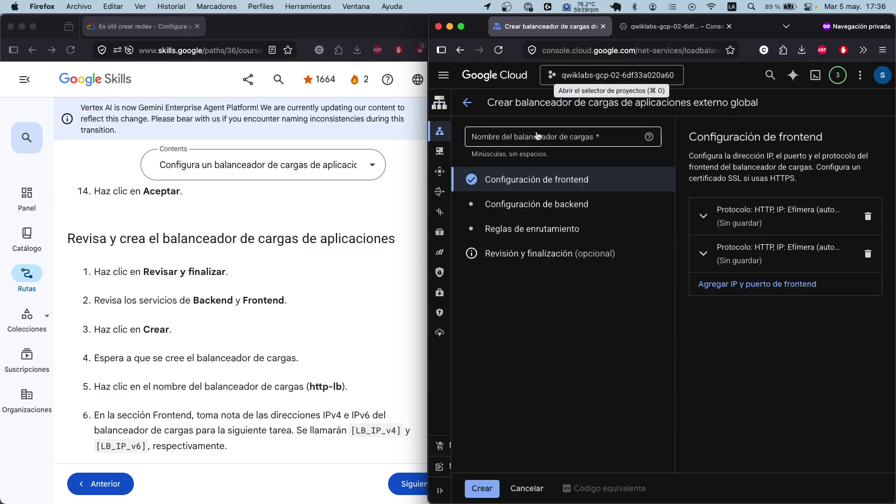
{"action": "left_click", "coordinate": [570, 209]}
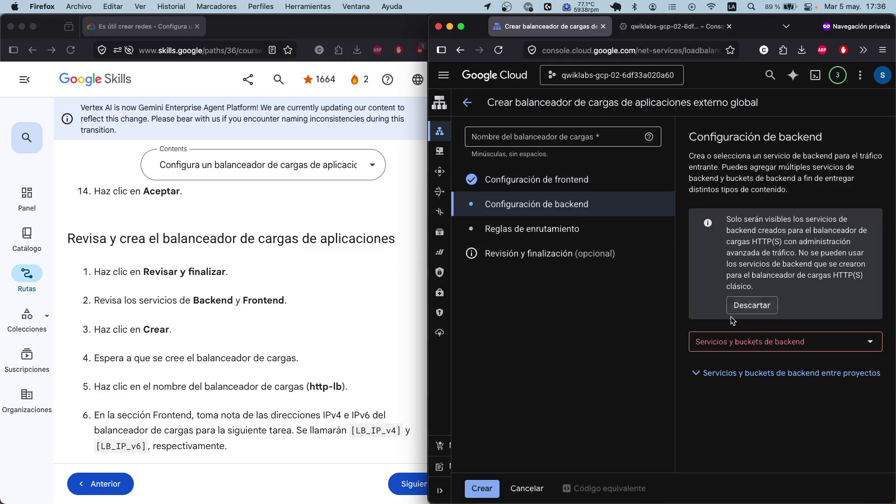
{"action": "left_click", "coordinate": [742, 336]}
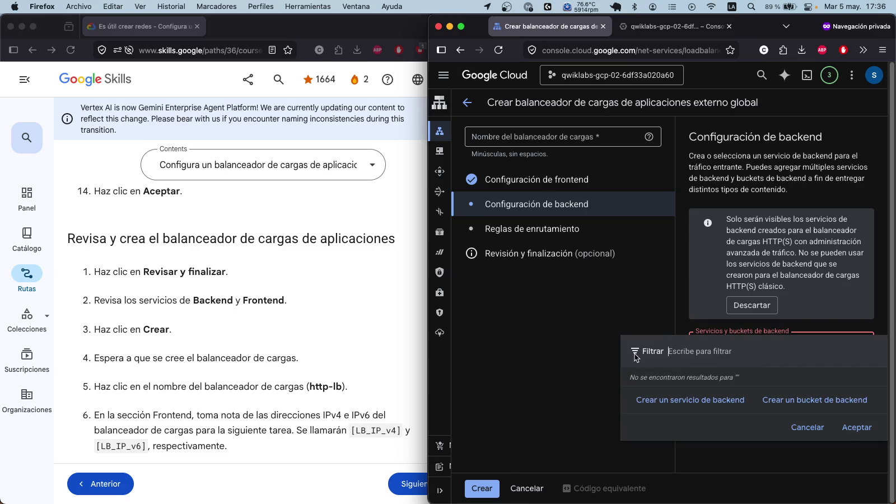
{"action": "left_click", "coordinate": [546, 185]}
{"action": "left_click", "coordinate": [543, 207]}
{"action": "left_click", "coordinate": [545, 182]}
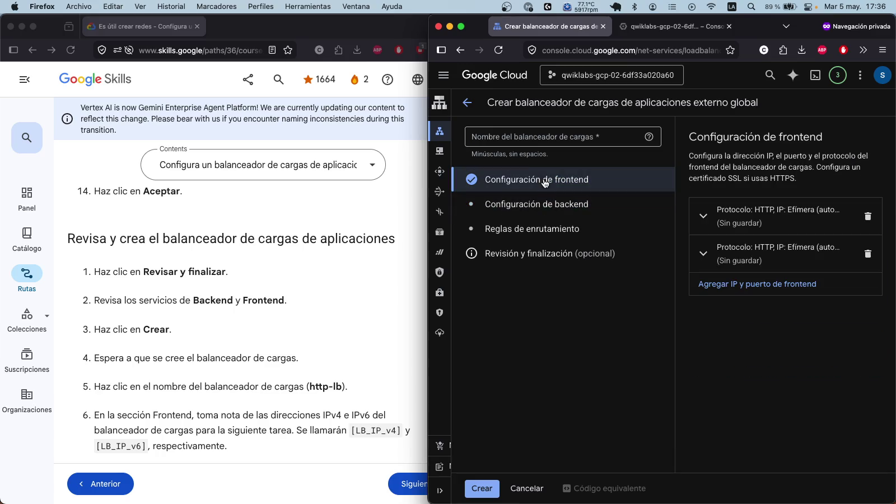
{"action": "left_click", "coordinate": [467, 102]}
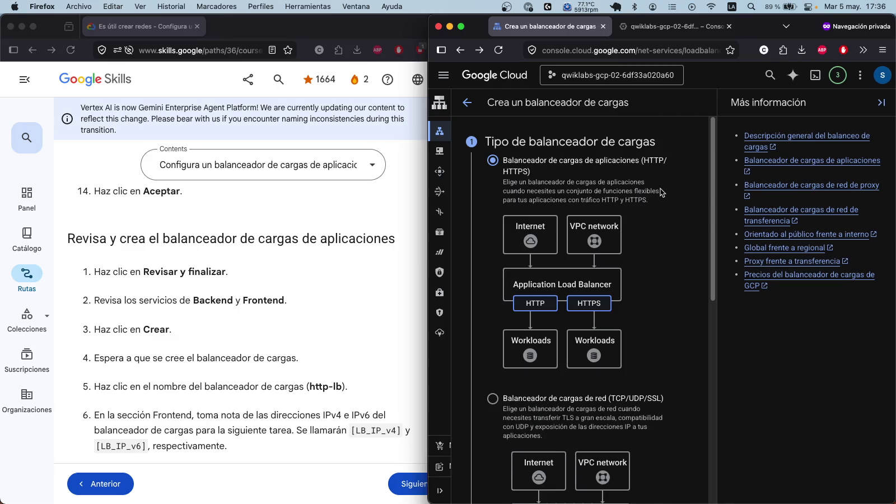
{"action": "left_click", "coordinate": [651, 28]}
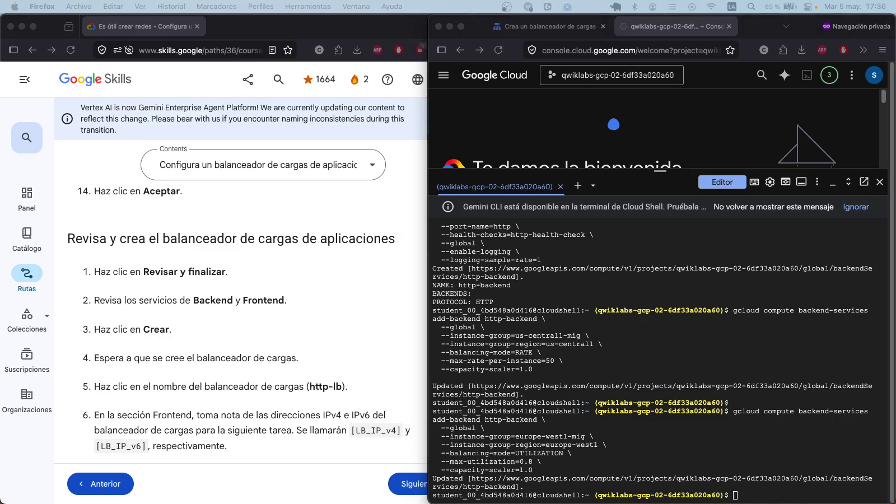
Step: Create the http-lb URL map with http-backend as its default service
{"action": "left_click", "coordinate": [799, 492]}
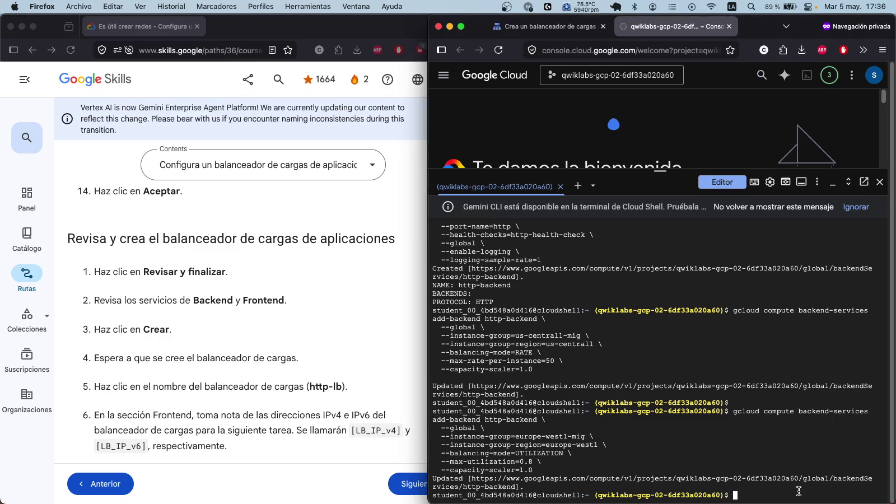
{"action": "type", "text": "gcloud compute url-maps create http-lb \\   --default-service=http-backend \\   --global"}
{"action": "key", "text": "Return"}
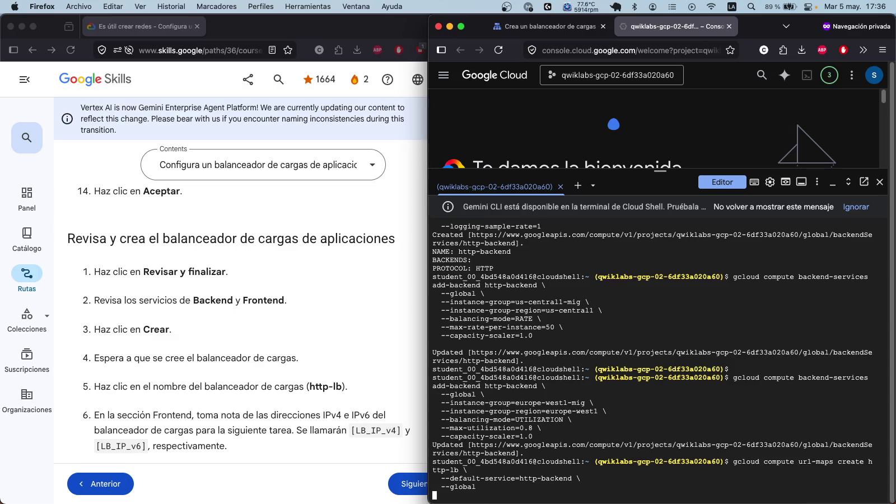
{"action": "scroll", "coordinate": [341, 375], "scroll_direction": "down", "scroll_amount": 5}
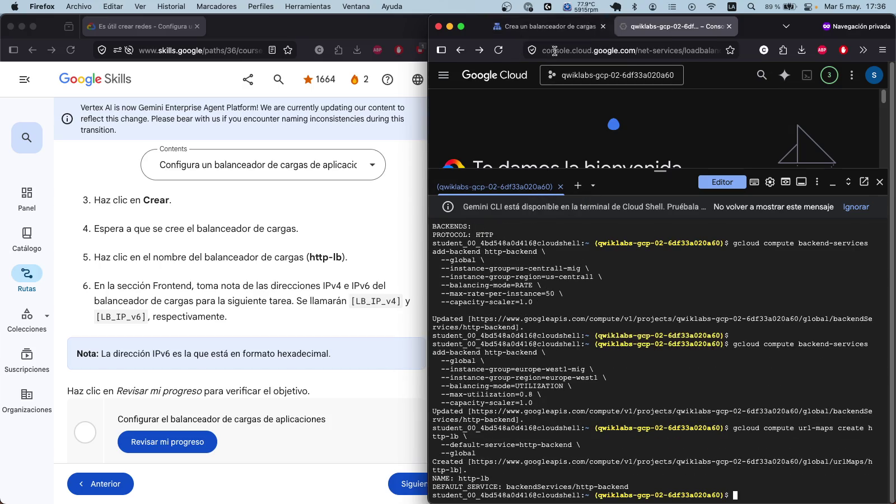
Step: Check the Load balancing list, then describe the http-lb URL map with --global
{"action": "left_click", "coordinate": [546, 26]}
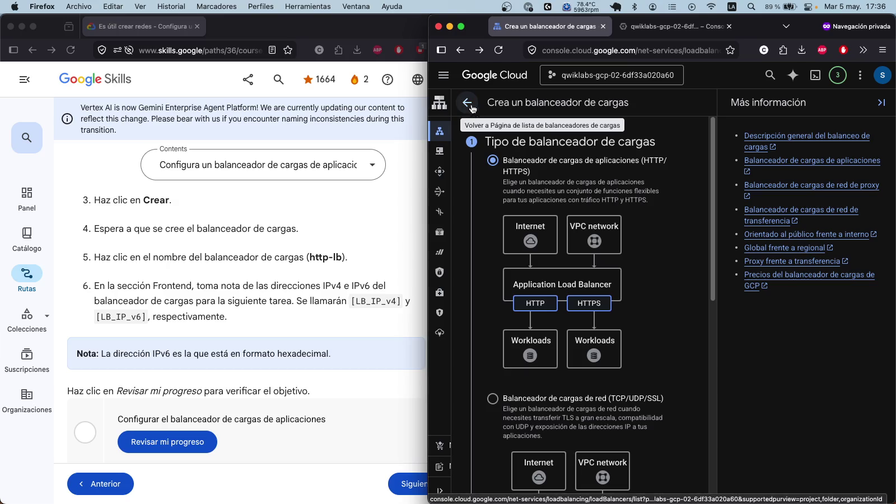
{"action": "left_click", "coordinate": [527, 127]}
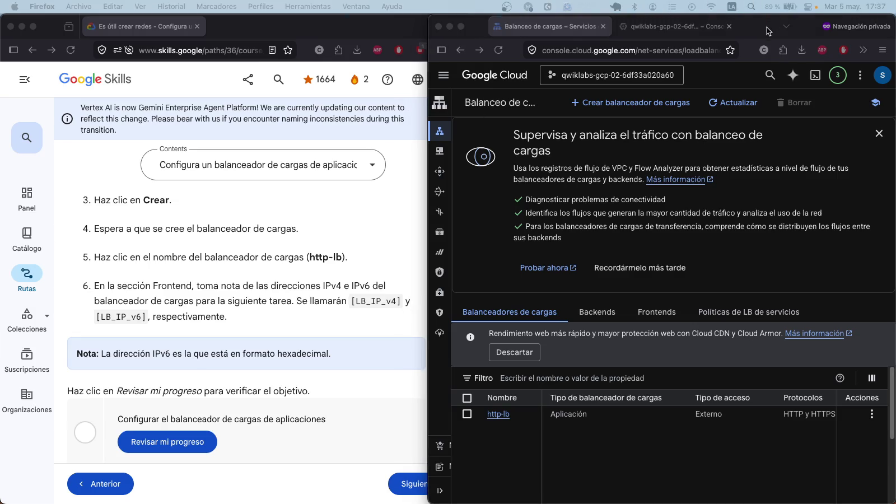
{"action": "left_click", "coordinate": [673, 26]}
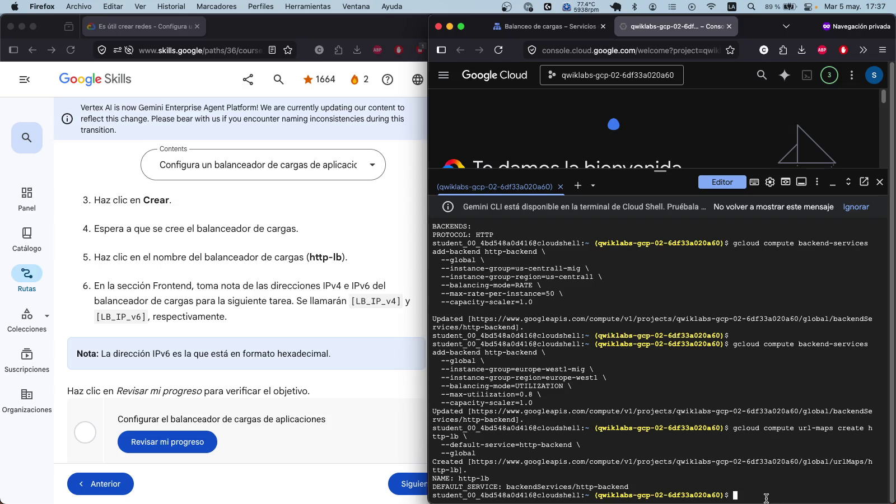
{"action": "type", "text": "gcloud compute url-maps describe http-lb \\   --global"}
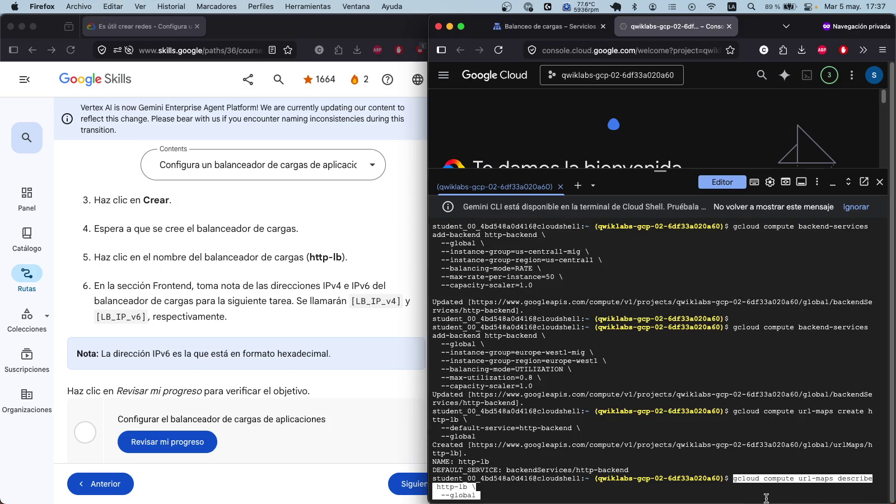
{"action": "key", "text": "Return"}
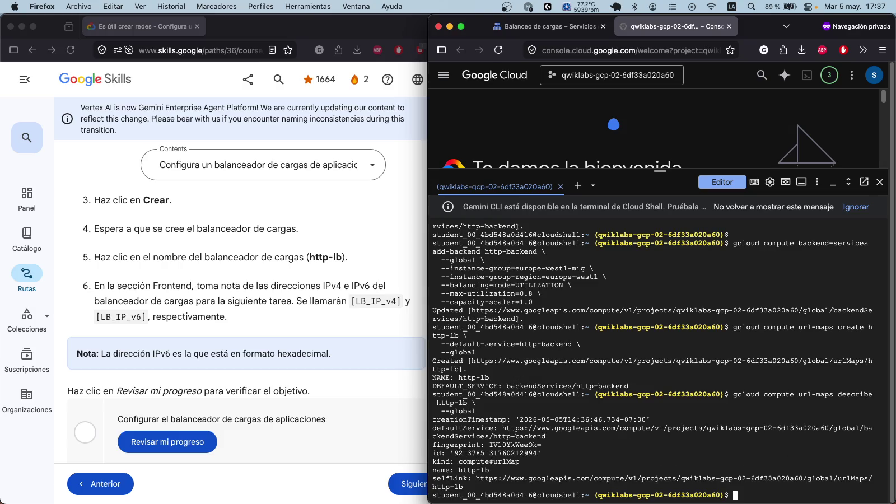
{"action": "left_click", "coordinate": [167, 442]}
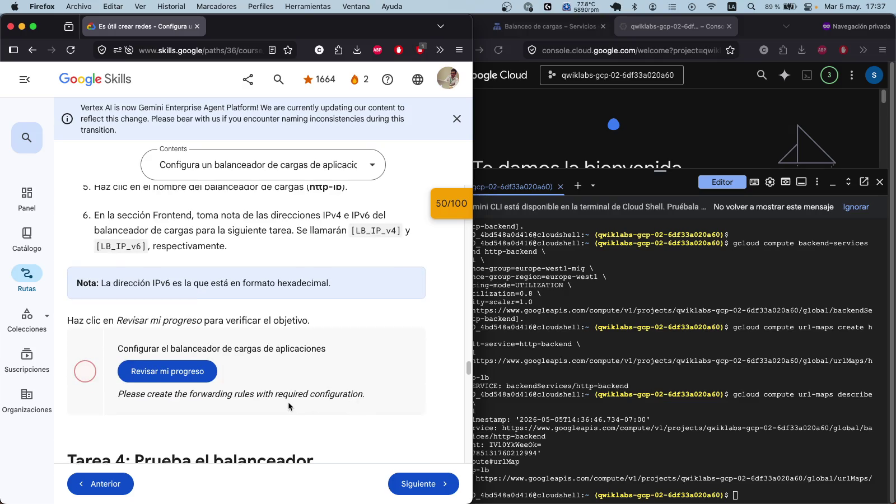
Step: Review the 50/100 progress message requesting forwarding rules and the load balancers list
{"action": "left_click_drag", "start_coordinate": [215, 396], "coordinate": [368, 389]}
{"action": "scroll", "coordinate": [368, 389], "scroll_direction": "up", "scroll_amount": 3}
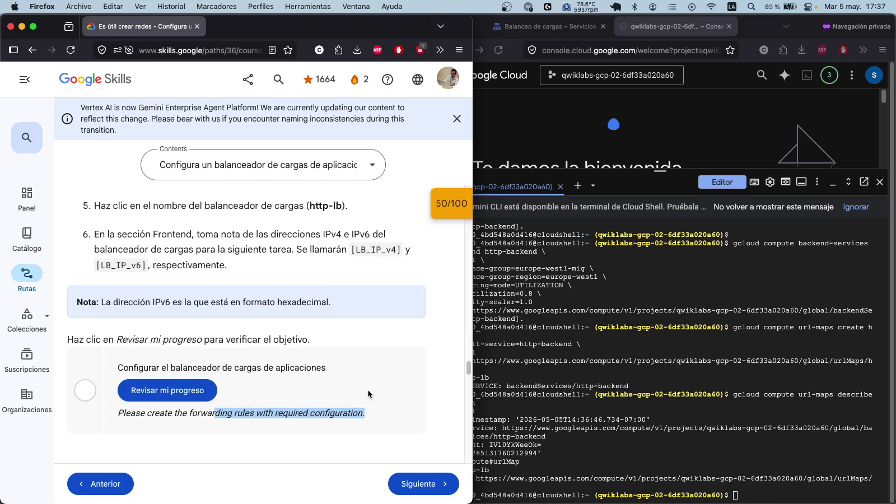
{"action": "scroll", "coordinate": [368, 390], "scroll_direction": "up", "scroll_amount": 5}
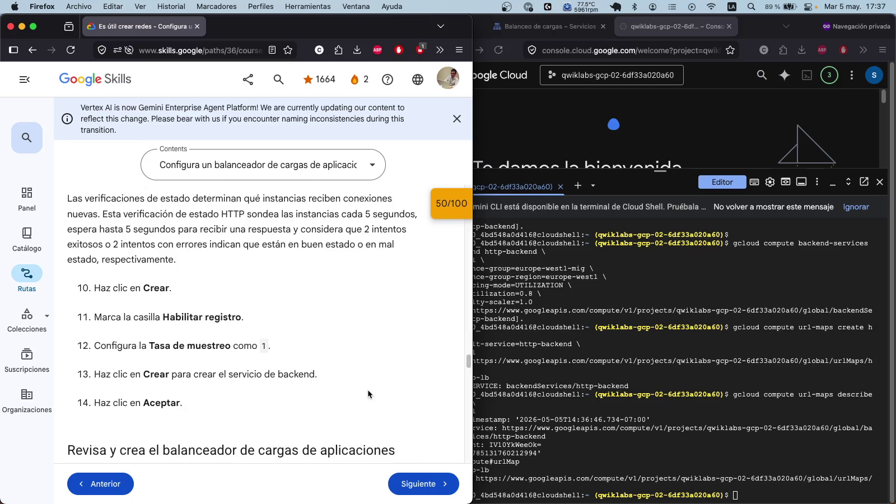
{"action": "left_click", "coordinate": [548, 30]}
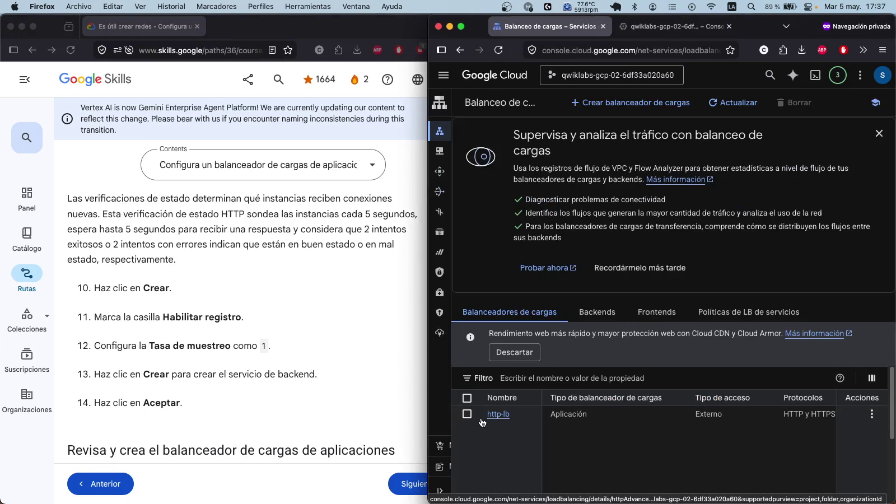
{"action": "scroll", "coordinate": [293, 386], "scroll_direction": "up", "scroll_amount": 2}
{"action": "scroll", "coordinate": [293, 387], "scroll_direction": "down", "scroll_amount": 2}
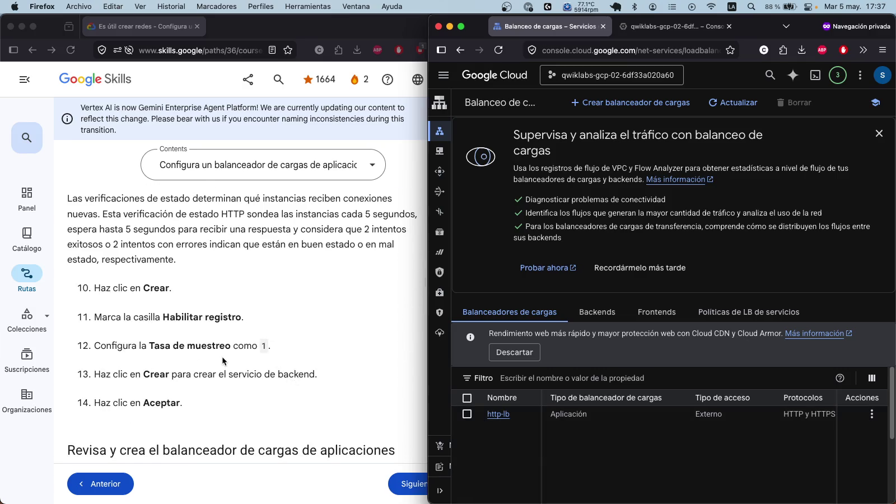
{"action": "scroll", "coordinate": [223, 361], "scroll_direction": "down", "scroll_amount": 1}
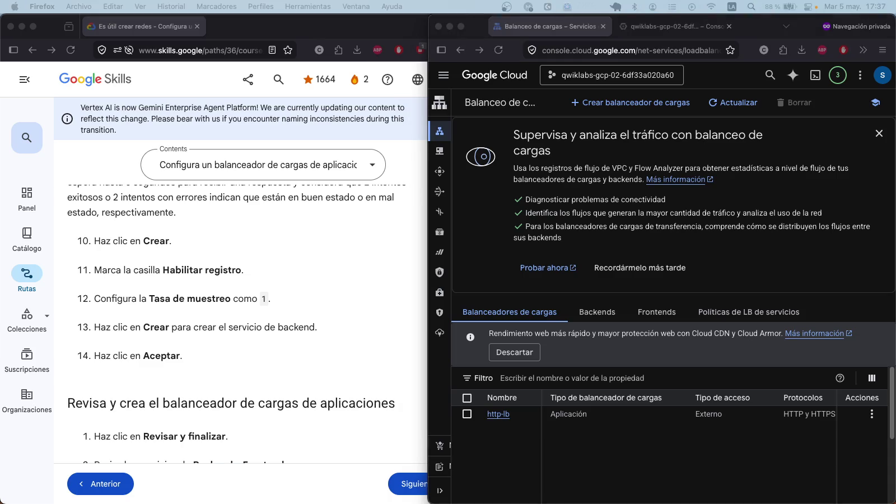
{"action": "left_click", "coordinate": [666, 26]}
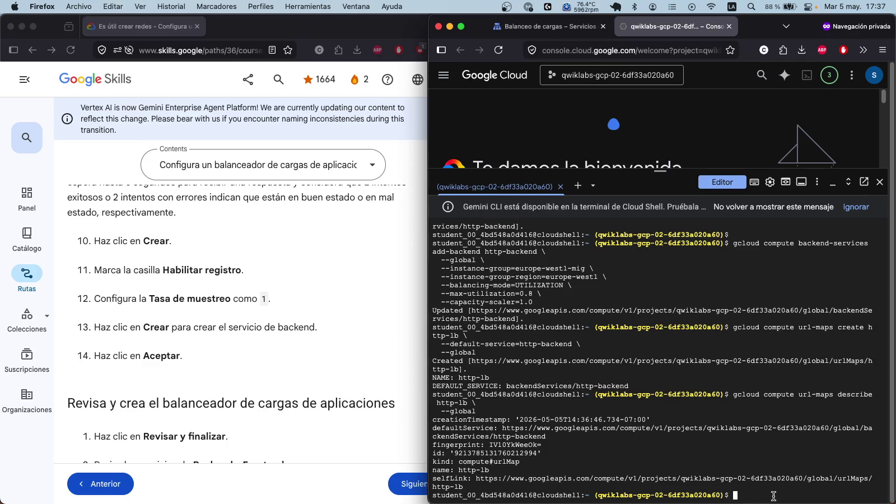
Step: Create the http-lb-proxy target HTTP proxy and describe it globally
{"action": "type", "text": "gcloud compute target-http-proxies create http-lb-proxy \\   --url-map=http-lb \\   --global"}
{"action": "key", "text": "Return"}
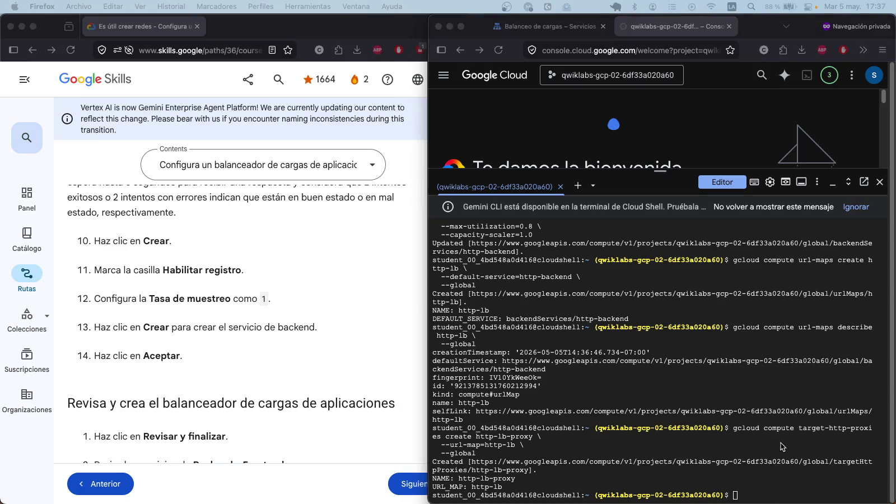
{"action": "type", "text": "gcloud compute target-http-proxies describe http-lb-proxy \\   --global"}
{"action": "key", "text": "Return"}
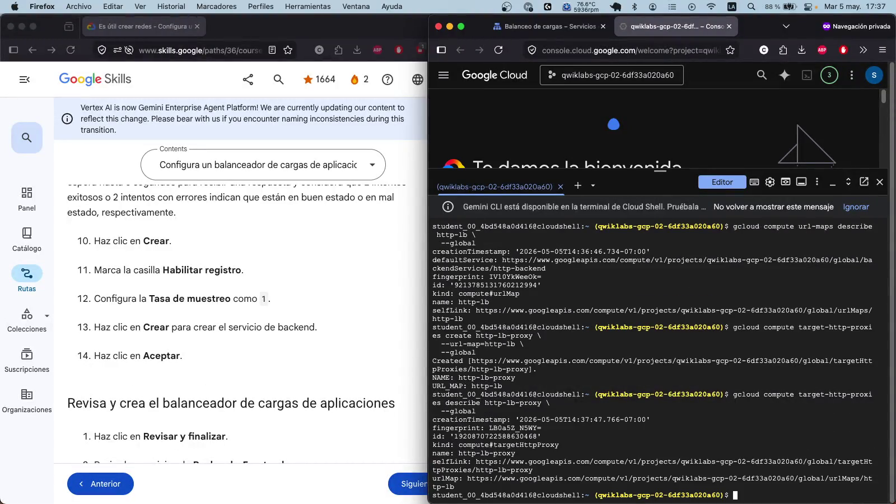
{"action": "key", "text": "super+shift+4"}
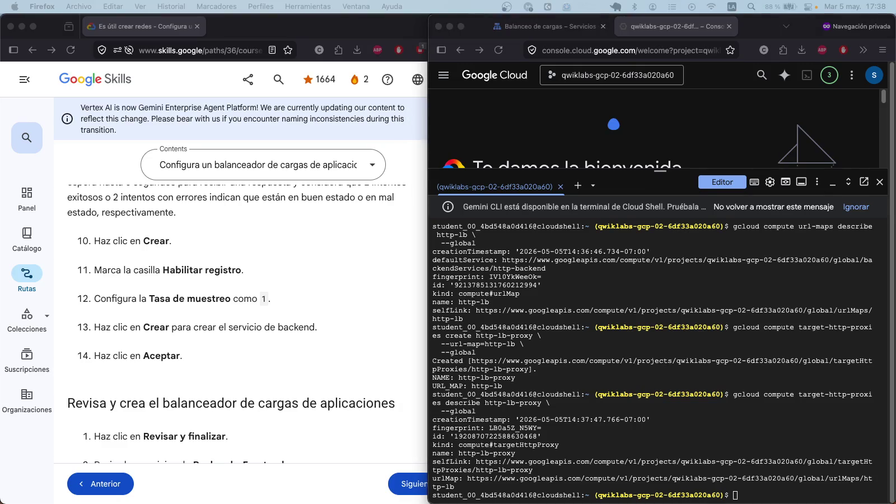
Step: Create the global forwarding rule http-lb-ipv4-forwarding-rule on port 80
{"action": "left_click", "coordinate": [758, 495]}
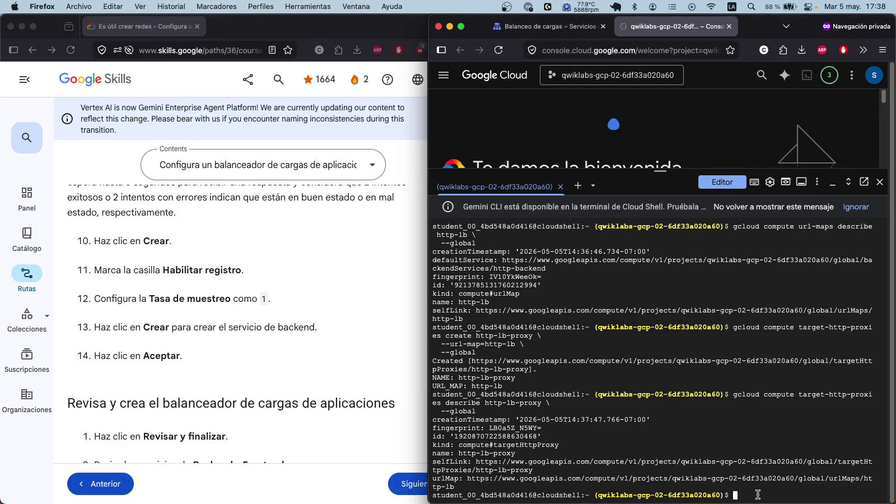
{"action": "type", "text": "gcloud compute forwarding-rules create http-lb-ipv4-forwarding-rule \\   --load-balancing-scheme=EXTERNAL_MANAGED \\   --network-tier=PREMIUM \\   --target-http-proxy=http-lb-proxy \\   --global \\   --ports=80"}
{"action": "key", "text": "Return"}
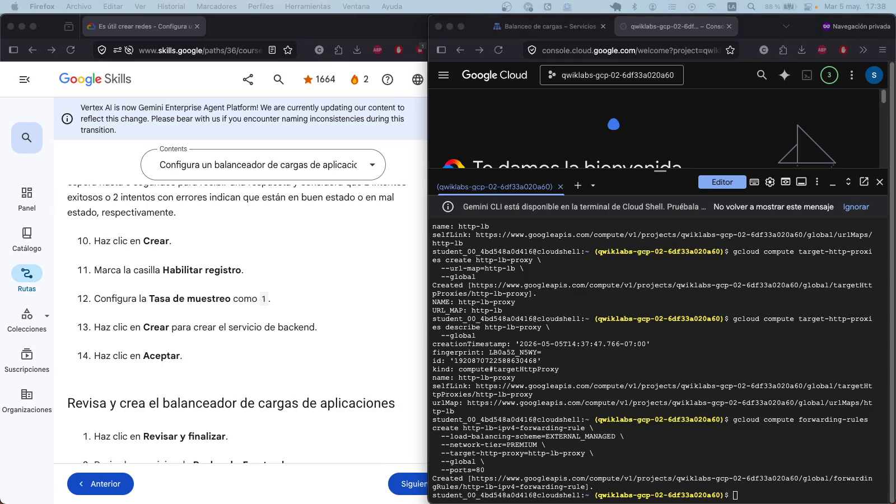
{"action": "left_click", "coordinate": [752, 493]}
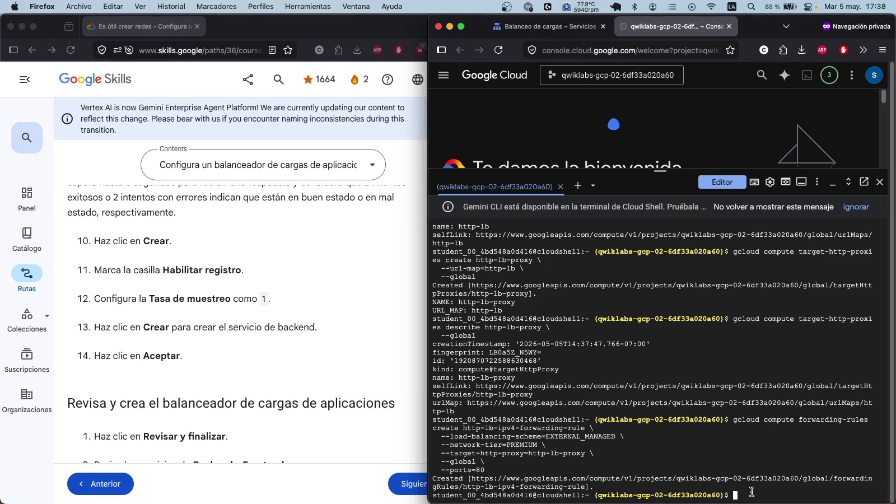
Step: Reserve the global IPv6 address http-lb-ipv6 and create the IPv6 forwarding rule using it
{"action": "type", "text": "gcloud compute forwarding-rules create http-lb-ipv6-forwarding-rule \\   --load-balancing-scheme=EXTERNAL_MANAGED \\   --network-tier=PREMIUM \\   --target-http-proxy=http-lb-proxy \\   --global \\   --ip-version=IPV6 \\   --ports=80"}
{"action": "key", "text": "Return"}
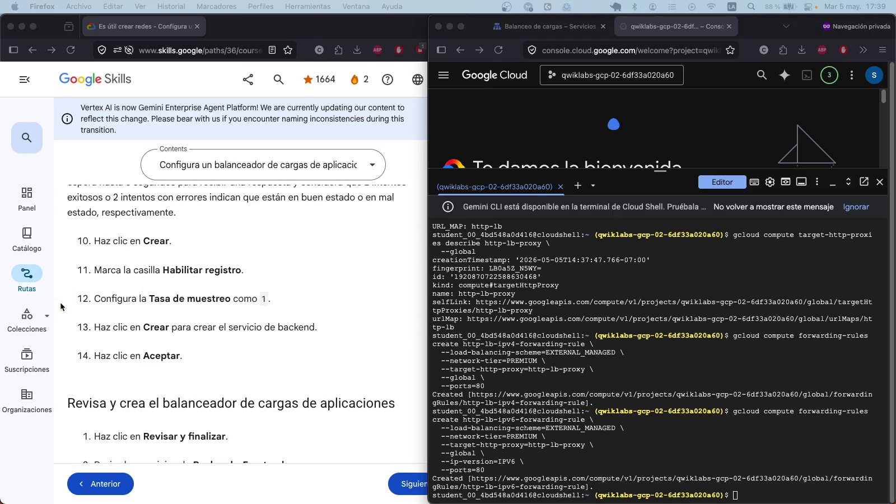
{"action": "left_click", "coordinate": [766, 500]}
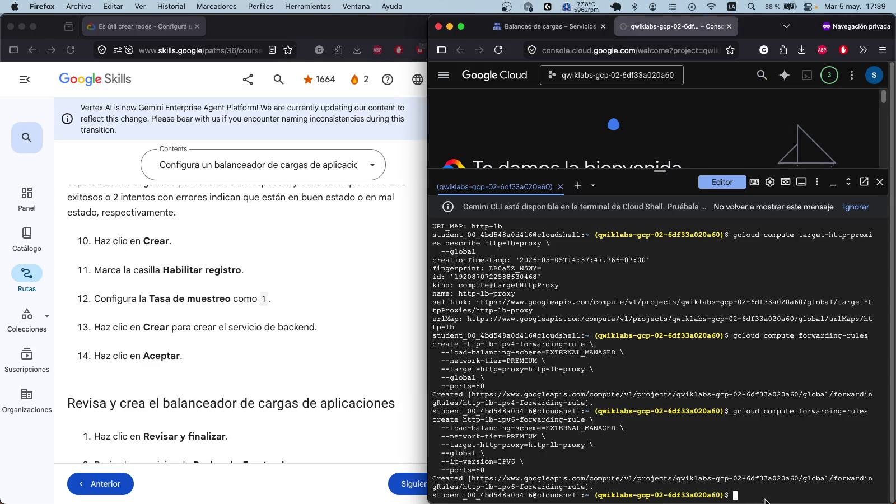
{"action": "type", "text": "gcloud compute addresses create http-lb-ipv6 \\   --ip-version=IPV6 \\   --global"}
{"action": "key", "text": "Return"}
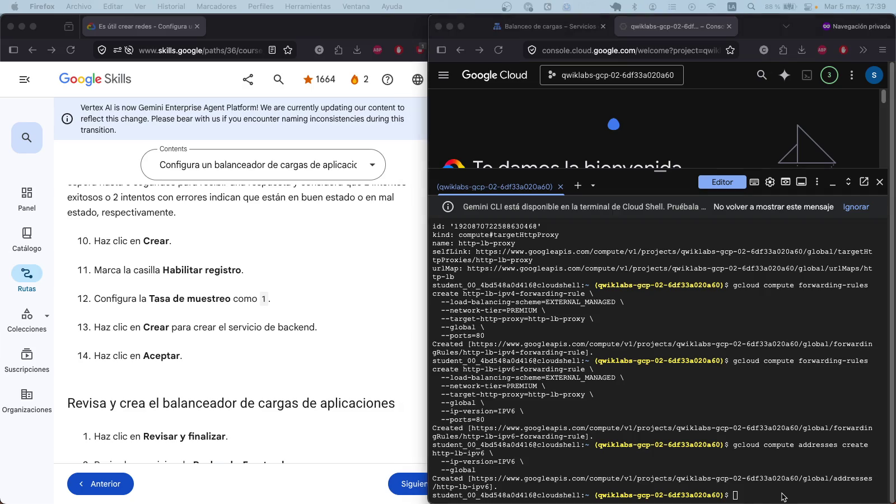
{"action": "type", "text": "gcloud compute forwarding-rules create http-lb-ipv6-forwarding-rule \\   --load-balancing-scheme=EXTERNAL_MANAGED \\   --network-tier=PREMIUM \\   --address=http-lb-ipv6 \\   --target-http-proxy=http-lb-proxy \\   --global \\   --ports=80"}
{"action": "key", "text": "Return"}
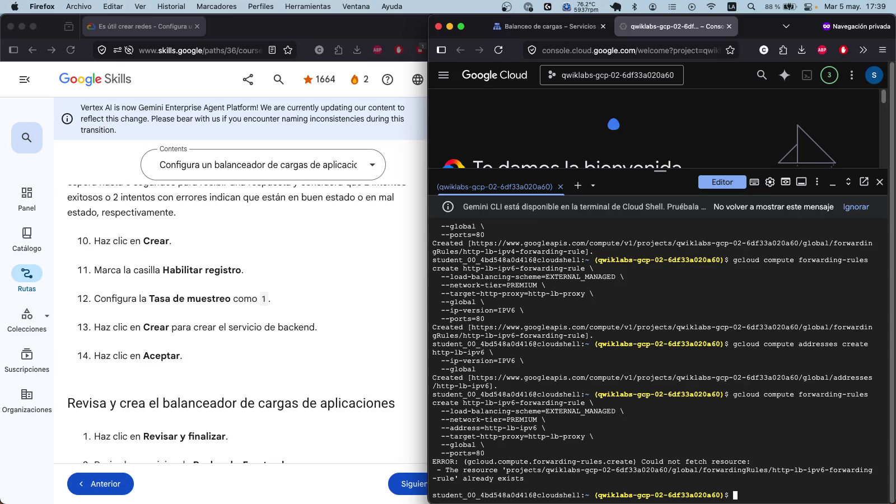
Step: Look up the IPv4 forwarding rule's IP address, 34.49.255.39
{"action": "left_click", "coordinate": [200, 283]}
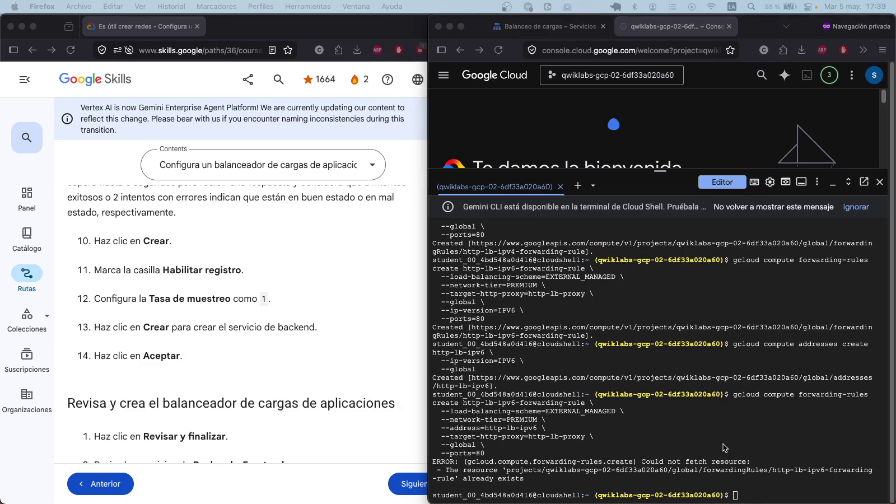
{"action": "left_click", "coordinate": [756, 495]}
{"action": "type", "text": "gcloud compute forwarding-rules describe http-lb-ipv4-forwarding-rule \\   --global \\   --format=\"get(IPAddress)\""}
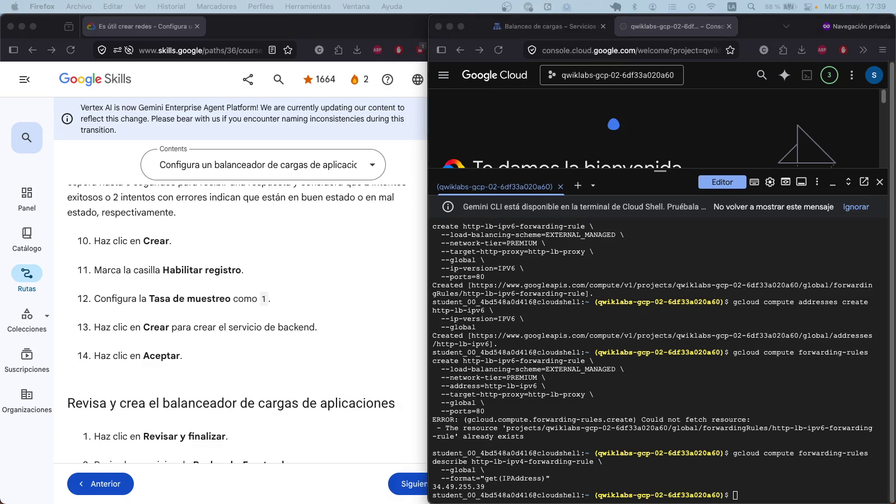
Step: Get the IPv6 forwarding rule's IPAddress, 2600:1901:0:5a8c::, correcting the lookup command once
{"action": "left_click", "coordinate": [756, 497]}
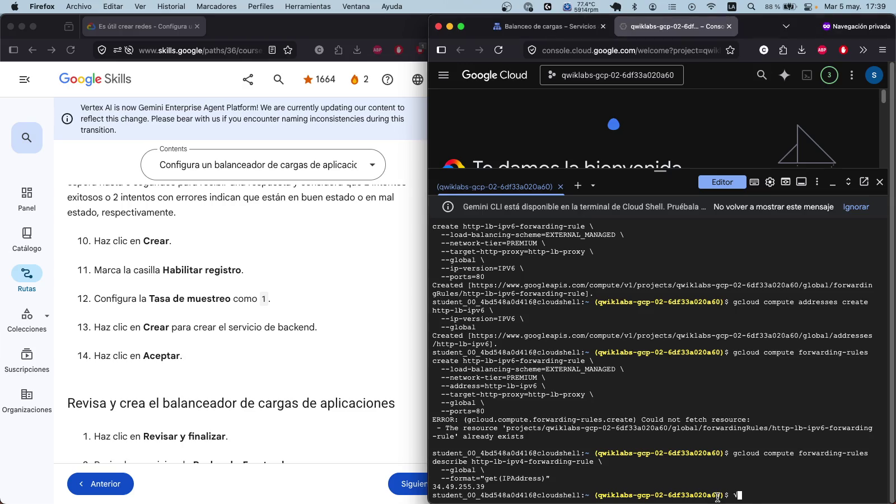
{"action": "type", "text": "gcloud compute forwarding-rules describe http-lb-ipv6-forwarding-rule \\   --global \\   --format=\"get(IPAddress)\""}
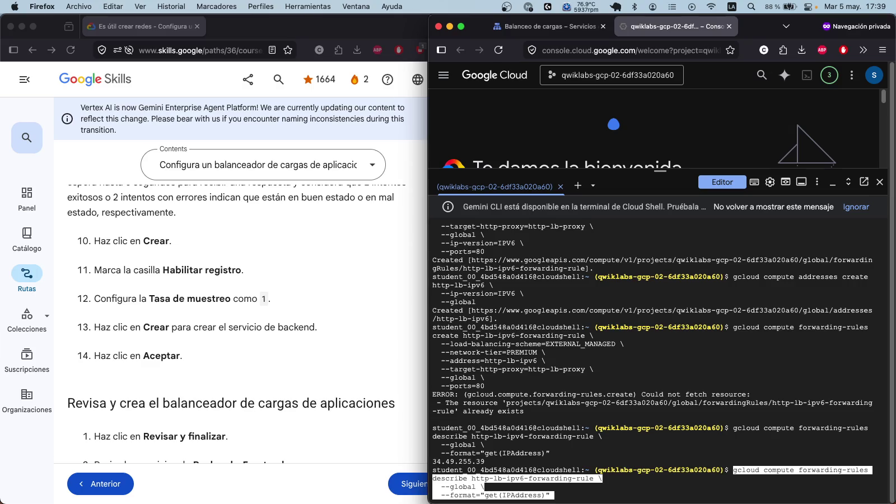
{"action": "key", "text": "Return"}
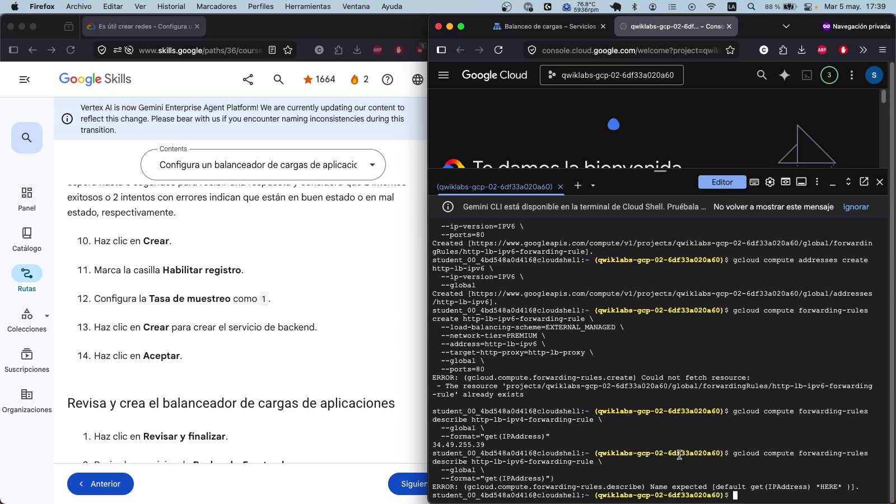
{"action": "key", "text": "Up"}
{"action": "key", "text": "Left"}
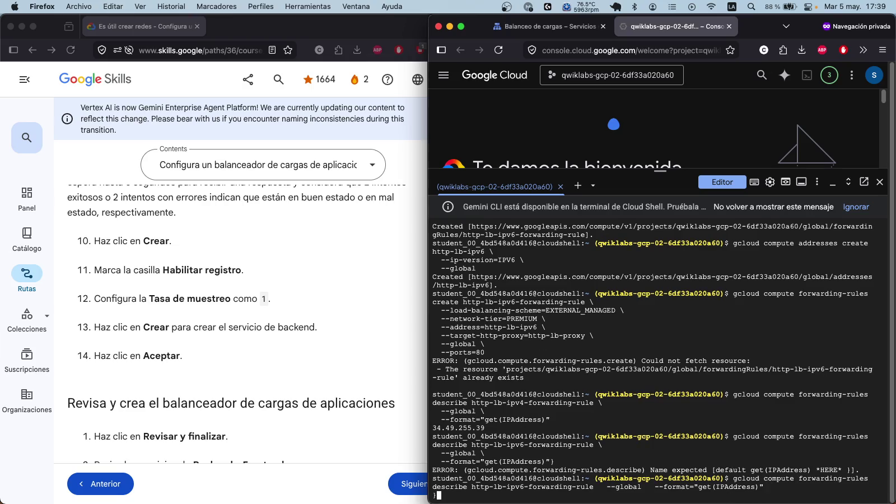
{"action": "key", "text": "Return"}
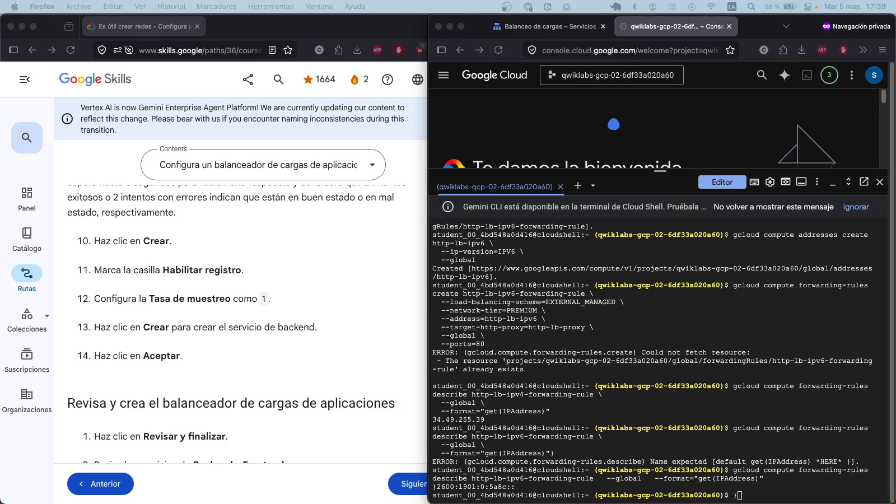
{"action": "left_click", "coordinate": [796, 498]}
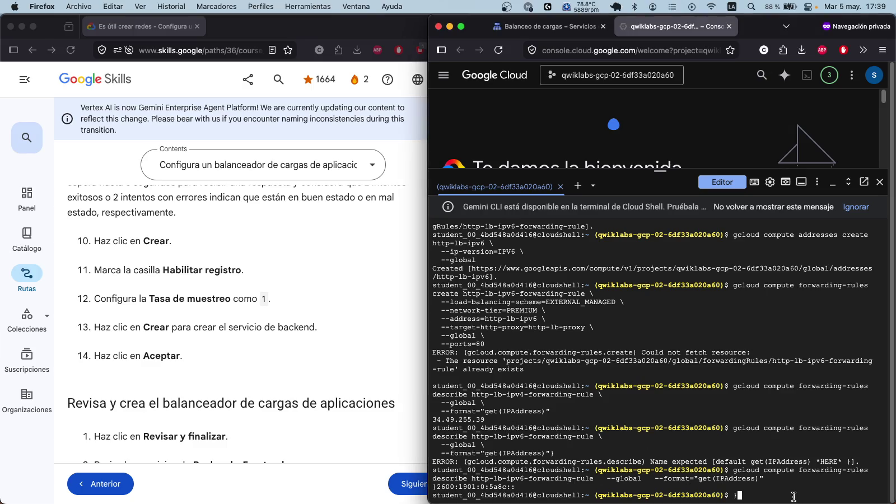
{"action": "type", "text": "curl http://[LB_IP_v4]"}
{"action": "key", "text": "Return"}
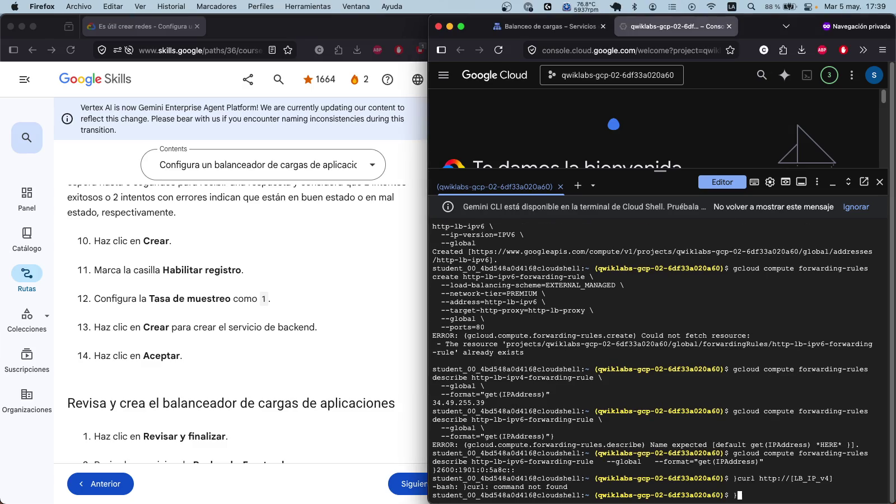
{"action": "key", "text": "Up"}
{"action": "key", "text": "BackSpace"}
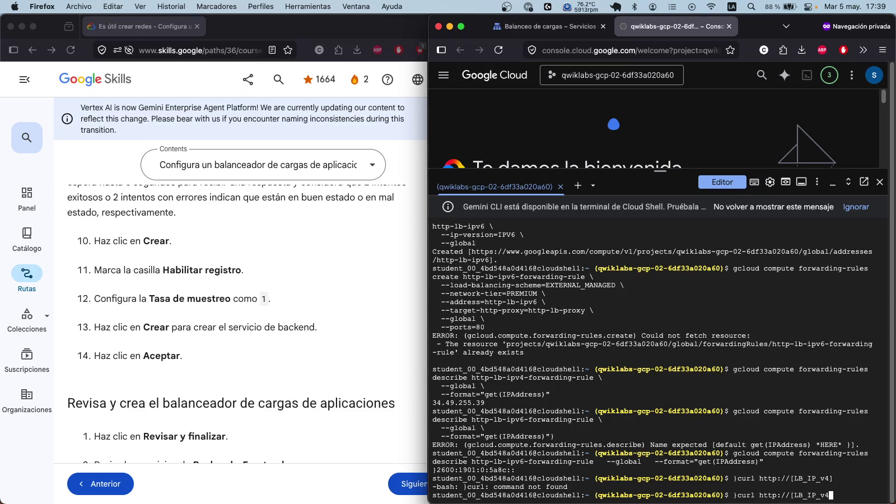
{"action": "key", "text": "Return"}
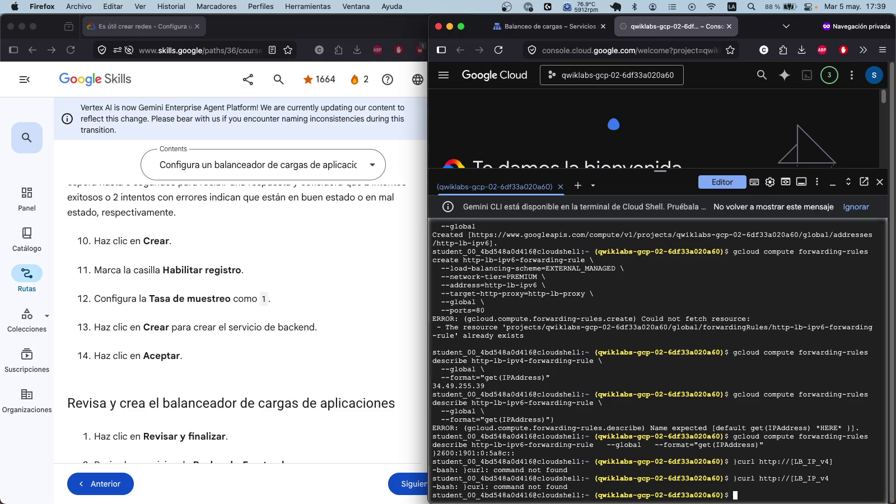
{"action": "key", "text": "Up"}
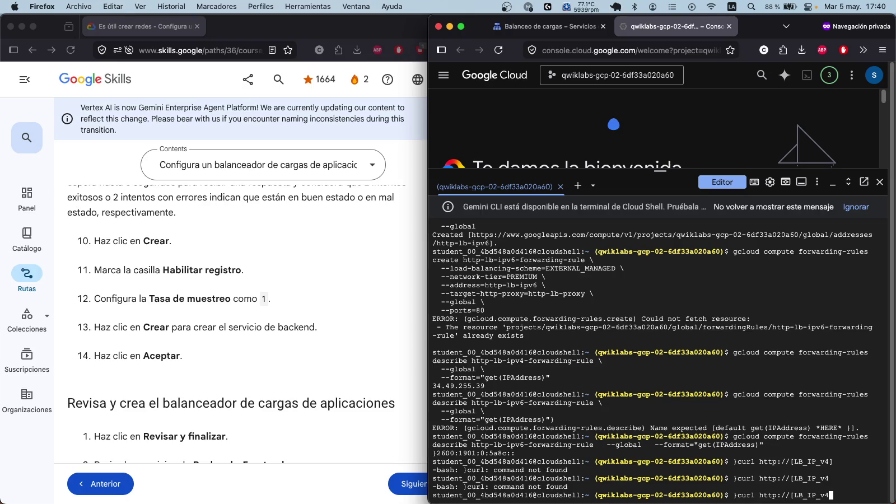
{"action": "key", "text": "Left"}
{"action": "key", "text": "Left"}
{"action": "key", "text": "Left"}
{"action": "key", "text": "Left"}
{"action": "key", "text": "Left"}
{"action": "key", "text": "Left"}
{"action": "key", "text": "Left"}
{"action": "key", "text": "Left"}
{"action": "key", "text": "Left"}
{"action": "key", "text": "Delete"}
{"action": "key", "text": "Return"}
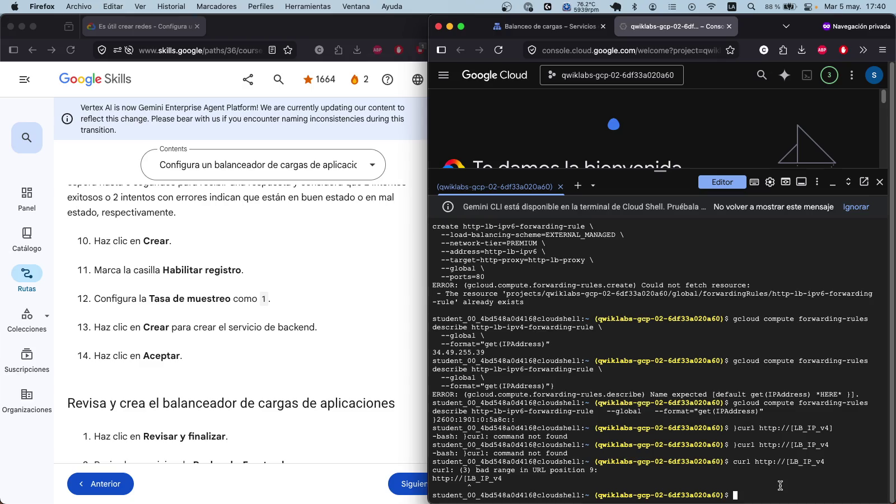
Step: Retry the IPv4 curl test after re-editing the bracketed placeholder command
{"action": "key", "text": "Up"}
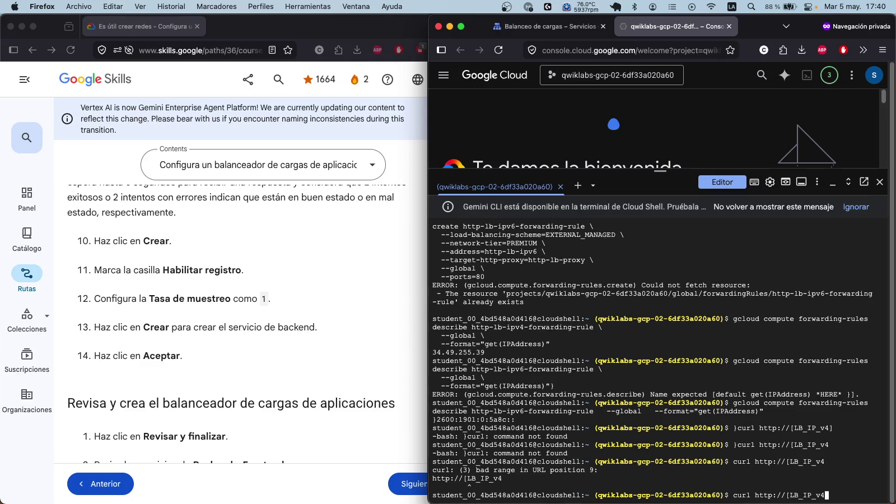
{"action": "key", "text": "Up"}
{"action": "type", "text": "]"}
{"action": "key", "text": "Left"}
{"action": "key", "text": "Left"}
{"action": "key", "text": "Left"}
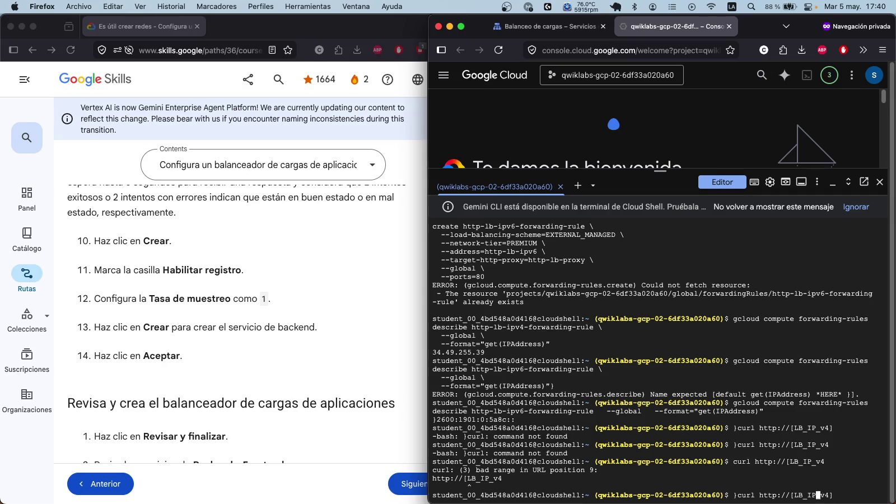
{"action": "key", "text": "Left"}
{"action": "key", "text": "Left"}
{"action": "key", "text": "Left"}
{"action": "key", "text": "BackSpace"}
{"action": "key", "text": "Return"}
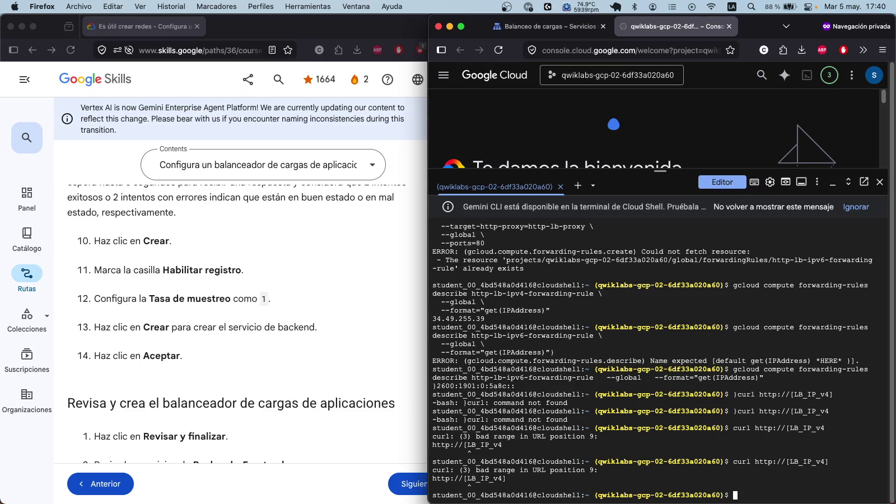
{"action": "left_click", "coordinate": [753, 498]}
{"action": "type", "text": "curl -6 \"http://[LB_IP_v6]\""}
{"action": "key", "text": "Return"}
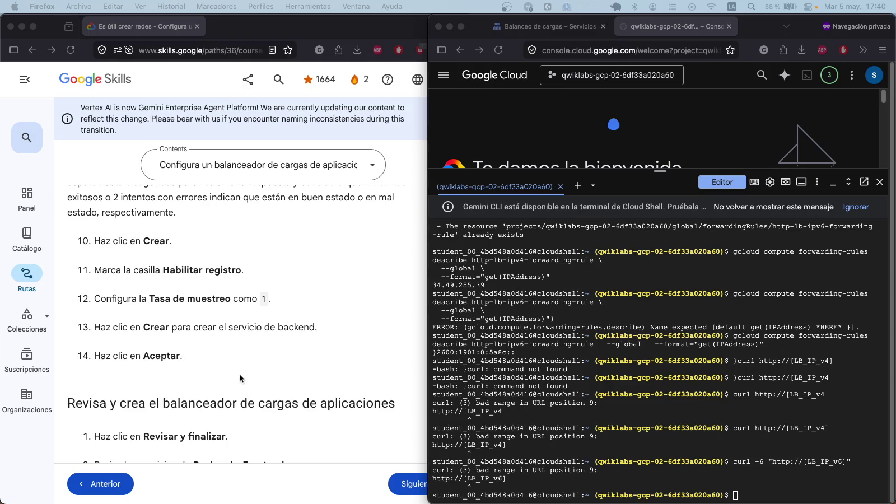
{"action": "scroll", "coordinate": [240, 374], "scroll_direction": "down", "scroll_amount": 10}
Step: Recheck the Configure the HTTP Load Balancer checkpoint from the 65/100 panel, scoring 20/25
{"action": "left_click", "coordinate": [156, 359]}
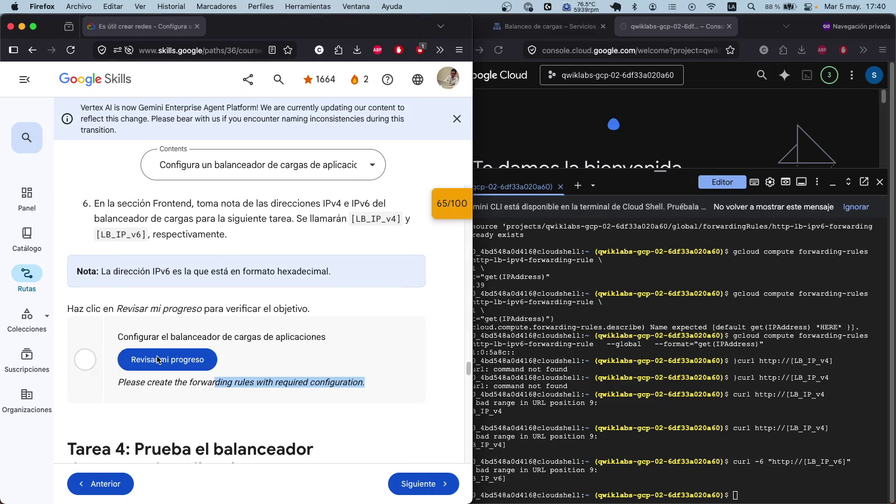
{"action": "left_click", "coordinate": [156, 359]}
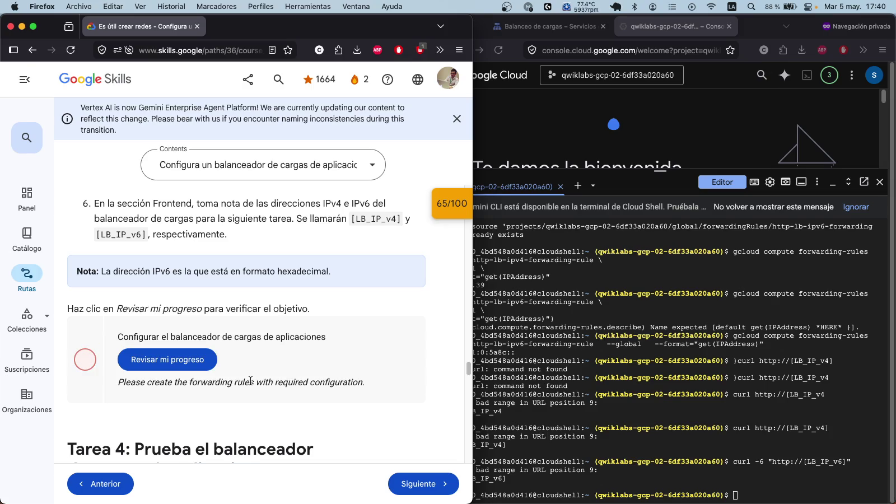
{"action": "left_click", "coordinate": [440, 207]}
{"action": "left_click", "coordinate": [355, 282]}
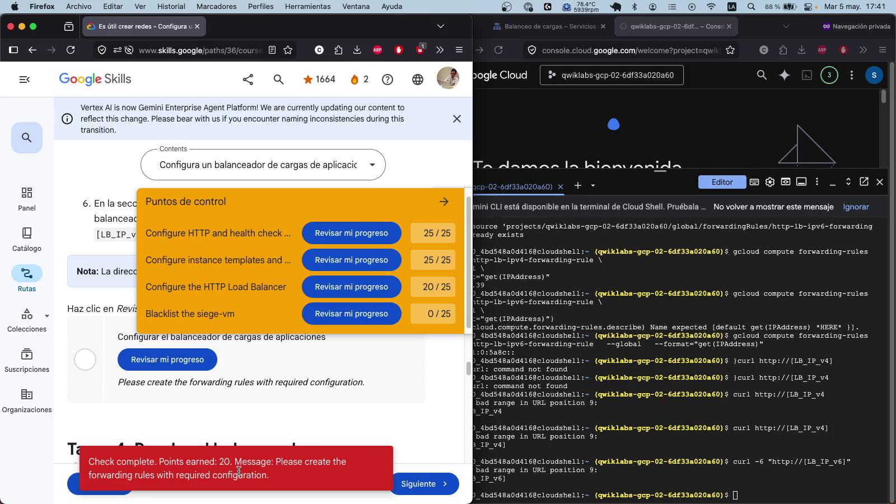
{"action": "mouse_move", "coordinate": [277, 461]}
{"action": "left_mouse_down"}
{"action": "mouse_move", "coordinate": [292, 471]}
{"action": "mouse_move", "coordinate": [249, 476]}
{"action": "mouse_move", "coordinate": [277, 460]}
{"action": "left_mouse_up"}
{"action": "left_click", "coordinate": [273, 476]}
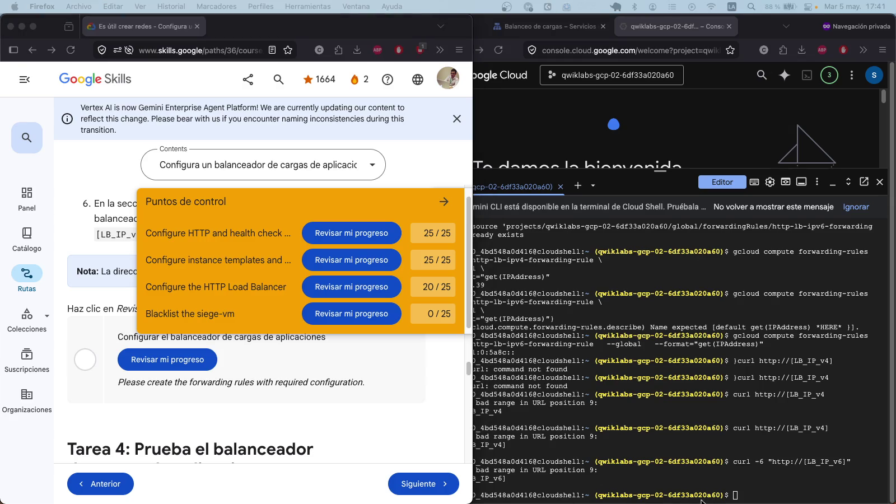
{"action": "left_click", "coordinate": [772, 494]}
Step: Rerun both forwarding-rule create commands (already exist) and recheck the load balancer checkpoint
{"action": "type", "text": "gcloud compute forwarding-rules create http-lb-ipv4-forwarding-rule \\   --load-balancing-scheme=EXTERNAL_MANAGED \\   --network-tier=PREMIUM \\   --target-http-proxy=http-lb-proxy \\   --global \\   --ports=80"}
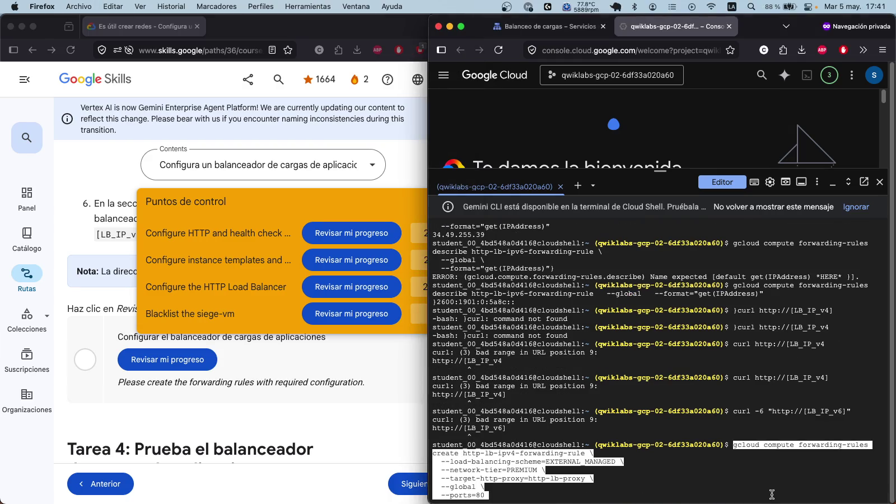
{"action": "key", "text": "Return"}
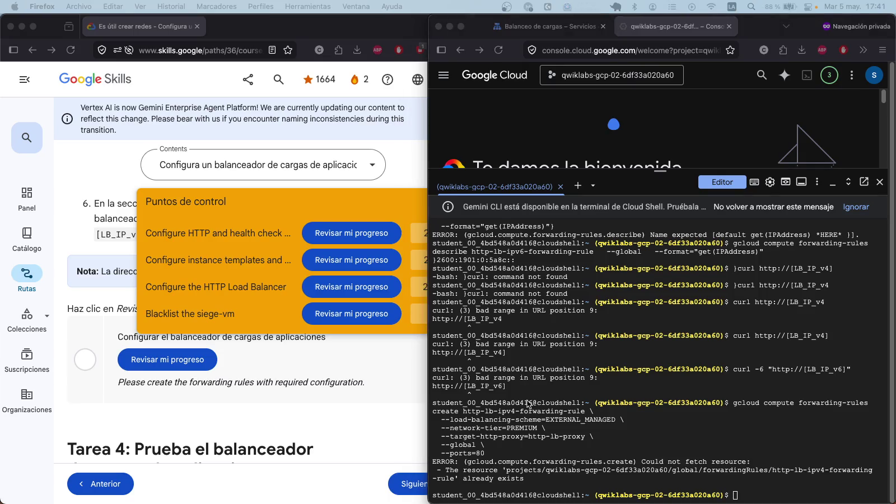
{"action": "left_click", "coordinate": [774, 495]}
{"action": "type", "text": "gcloud compute forwarding-rules create http-lb-ipv6-forwarding-rule \\   --load-balancing-scheme=EXTERNAL_MANAGED \\   --network-tier=PREMIUM \\   --target-http-proxy=http-lb-proxy \\   --global \\   --ip-version=IPV6 \\   --ports=80"}
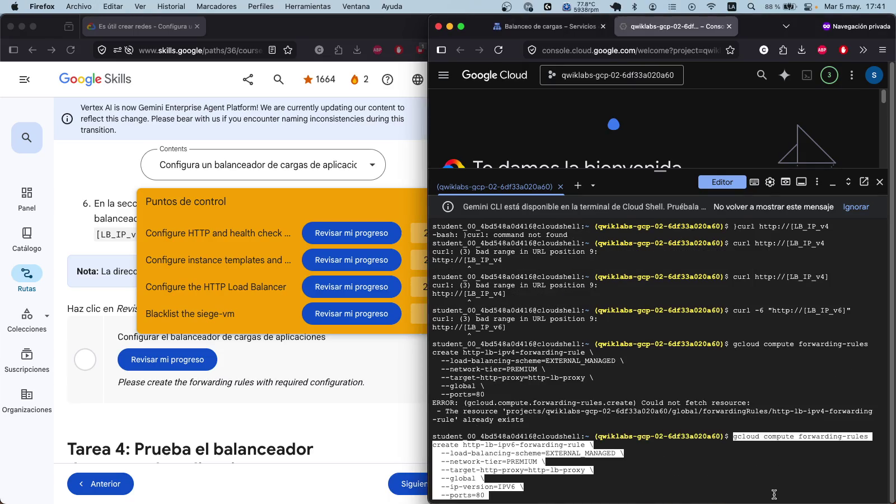
{"action": "key", "text": "Return"}
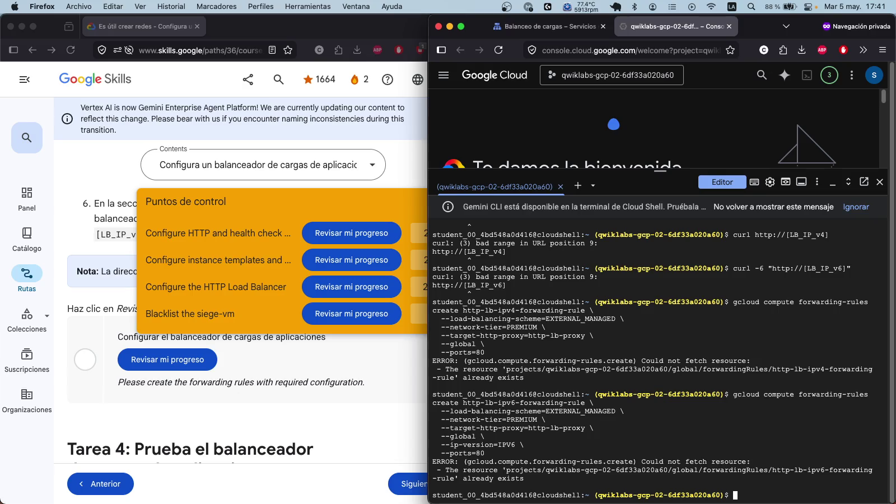
{"action": "left_click", "coordinate": [357, 288]}
{"action": "left_click", "coordinate": [357, 288]}
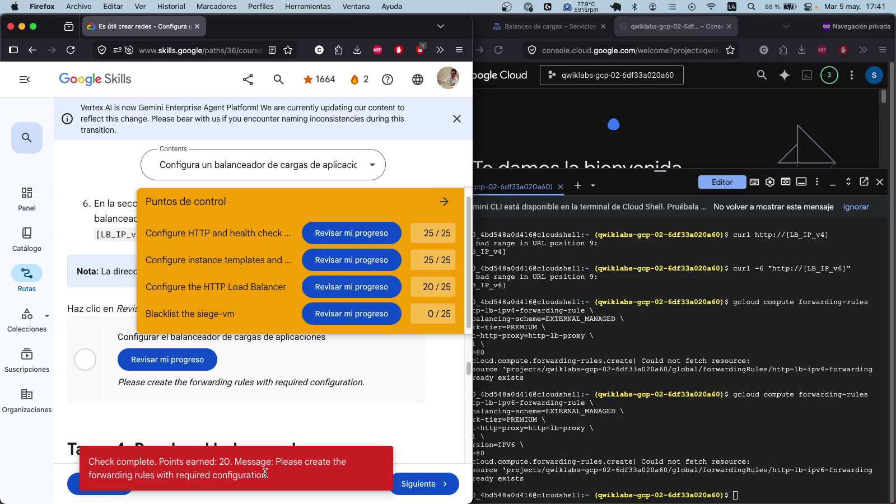
Step: Select lab step 6's IPv4/IPv6 address note, then return to the Load balancing page
{"action": "left_click_drag", "start_coordinate": [281, 462], "coordinate": [284, 476]}
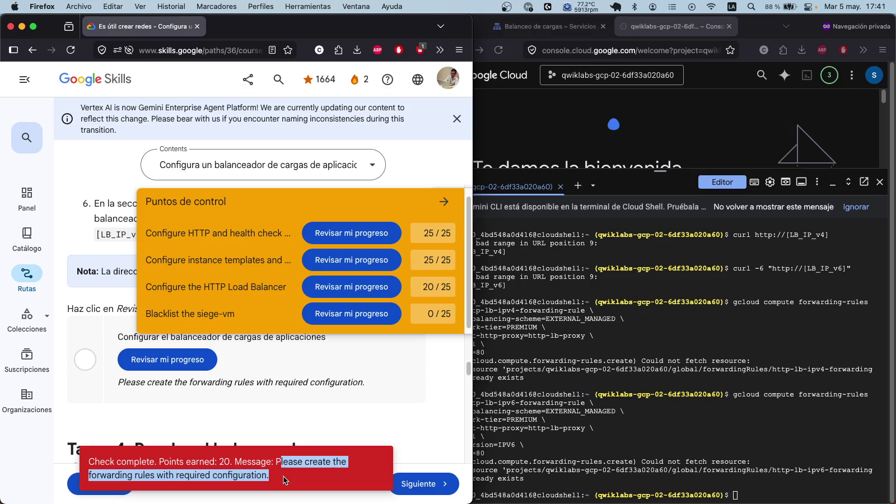
{"action": "left_click", "coordinate": [388, 384]}
{"action": "scroll", "coordinate": [364, 371], "scroll_direction": "down", "scroll_amount": 3}
{"action": "scroll", "coordinate": [364, 372], "scroll_direction": "down", "scroll_amount": 5}
{"action": "scroll", "coordinate": [365, 371], "scroll_direction": "up", "scroll_amount": 5}
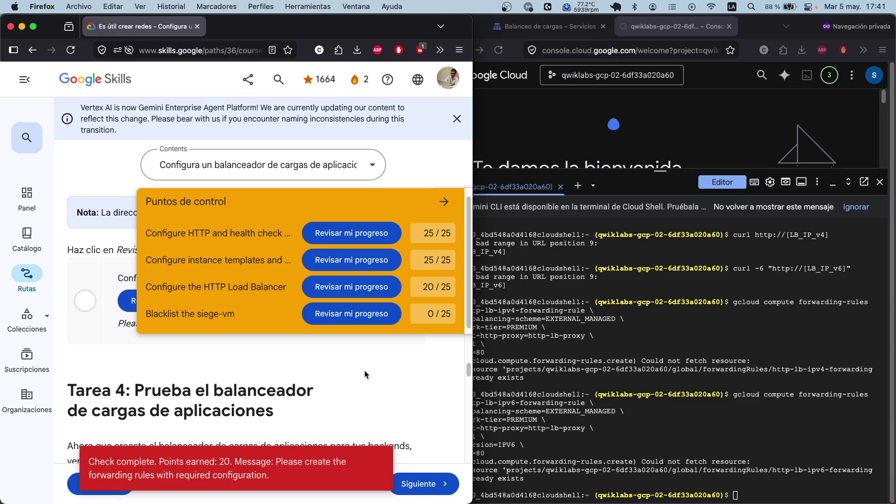
{"action": "scroll", "coordinate": [365, 372], "scroll_direction": "up", "scroll_amount": 5}
{"action": "scroll", "coordinate": [365, 372], "scroll_direction": "down", "scroll_amount": 4}
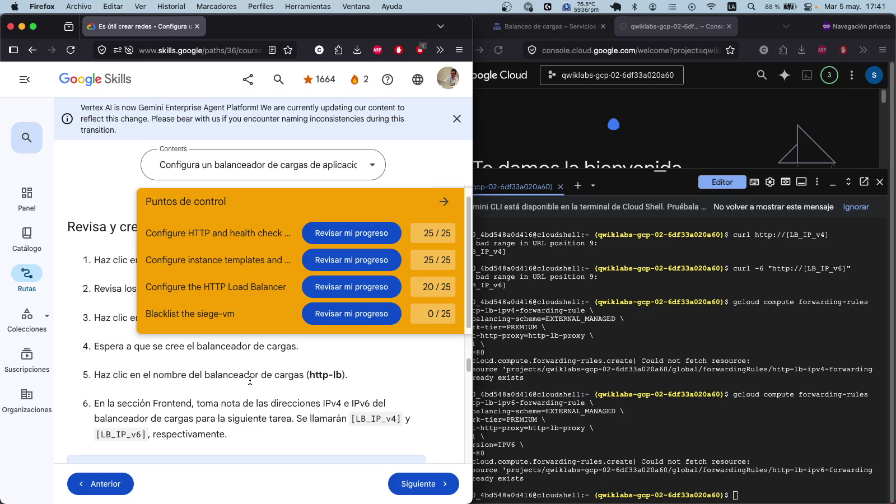
{"action": "mouse_move", "coordinate": [219, 403]}
{"action": "left_mouse_down"}
{"action": "mouse_move", "coordinate": [345, 397]}
{"action": "mouse_move", "coordinate": [95, 403]}
{"action": "mouse_move", "coordinate": [322, 404]}
{"action": "mouse_move", "coordinate": [312, 420]}
{"action": "mouse_move", "coordinate": [288, 427]}
{"action": "left_mouse_up"}
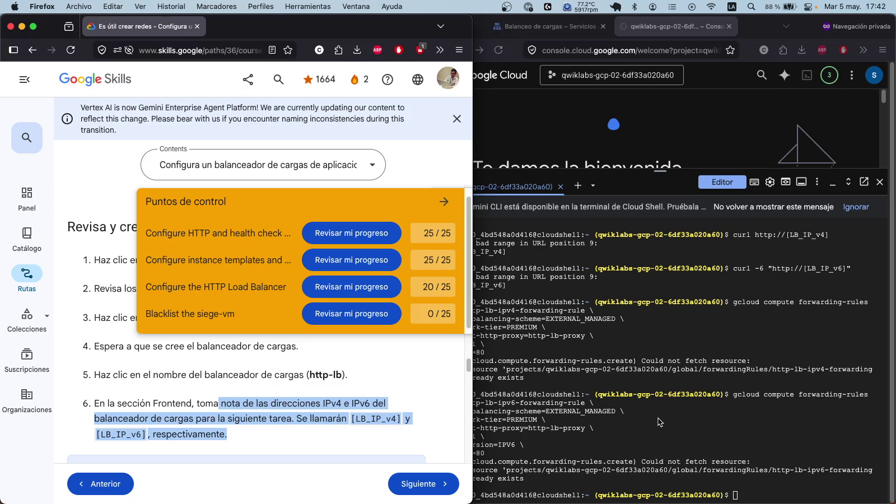
{"action": "left_click", "coordinate": [637, 314]}
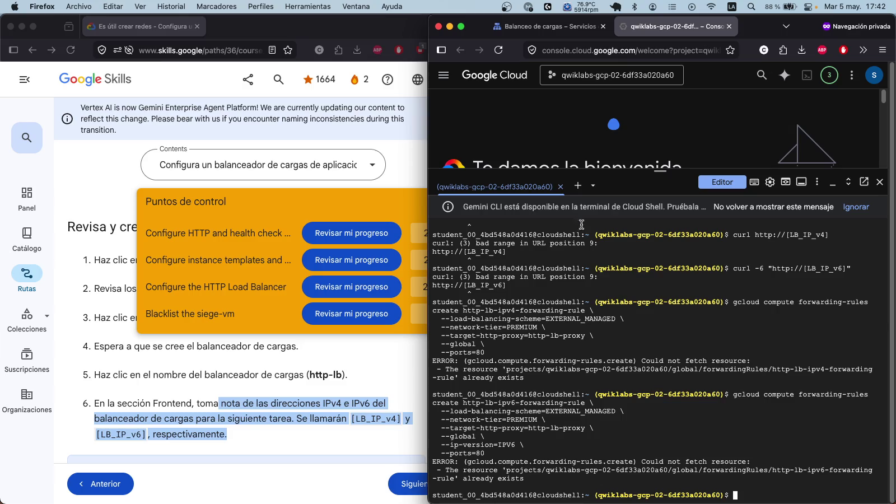
{"action": "left_click", "coordinate": [540, 27]}
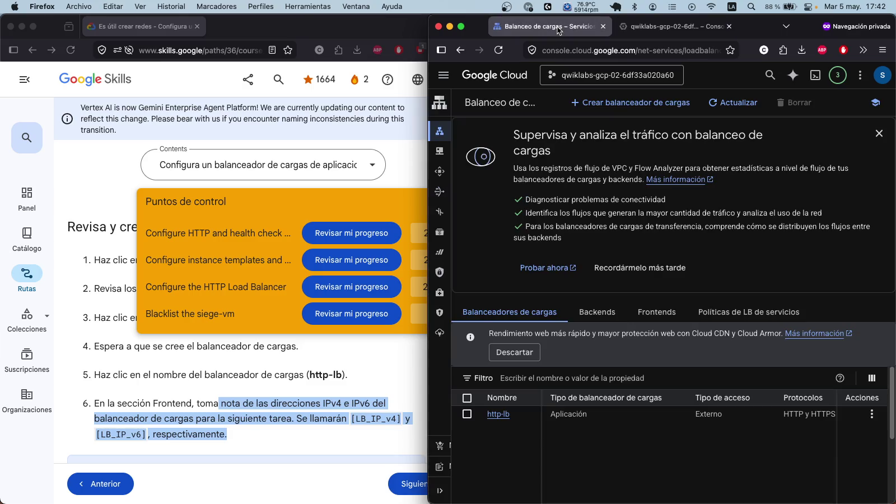
Step: Reload the load balancer list so it shows http-lb
{"action": "left_click", "coordinate": [498, 50]}
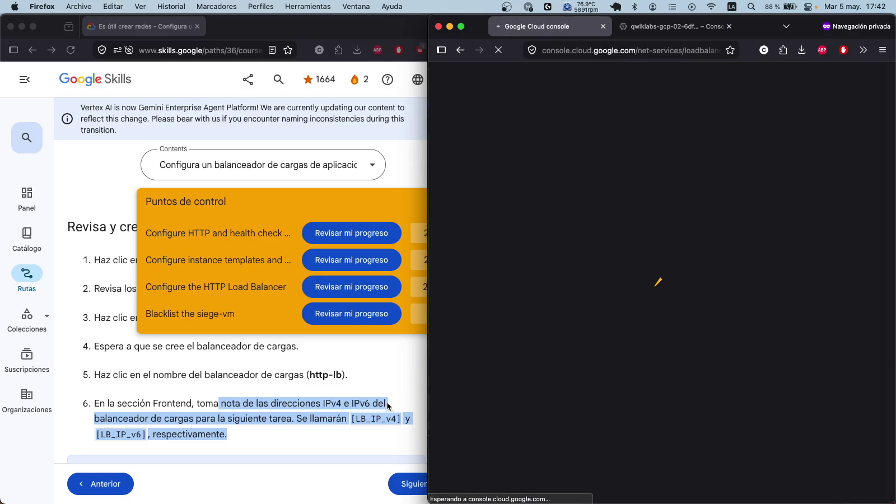
{"action": "scroll", "coordinate": [326, 370], "scroll_direction": "up", "scroll_amount": 10}
{"action": "scroll", "coordinate": [328, 375], "scroll_direction": "up", "scroll_amount": 20}
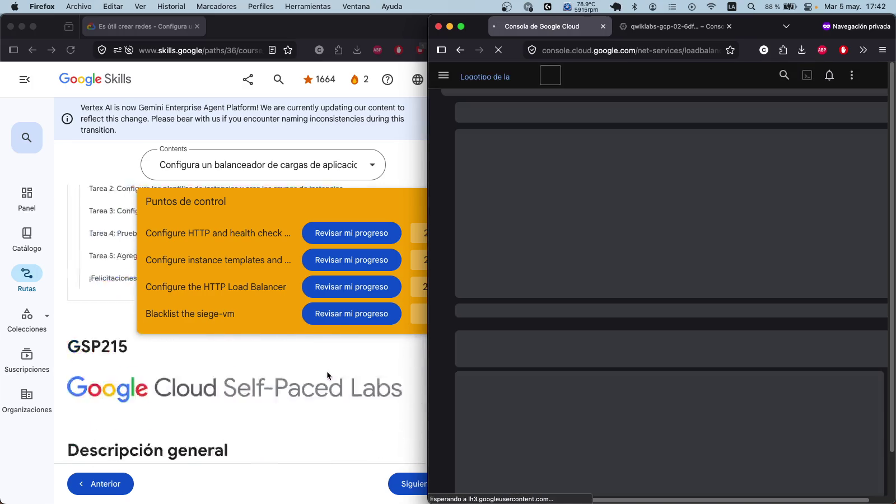
{"action": "scroll", "coordinate": [326, 371], "scroll_direction": "up", "scroll_amount": 5}
Step: Bring the lab instructions forward and collapse the Checkpoints panel to its 70/100 tab
{"action": "left_click", "coordinate": [321, 193]}
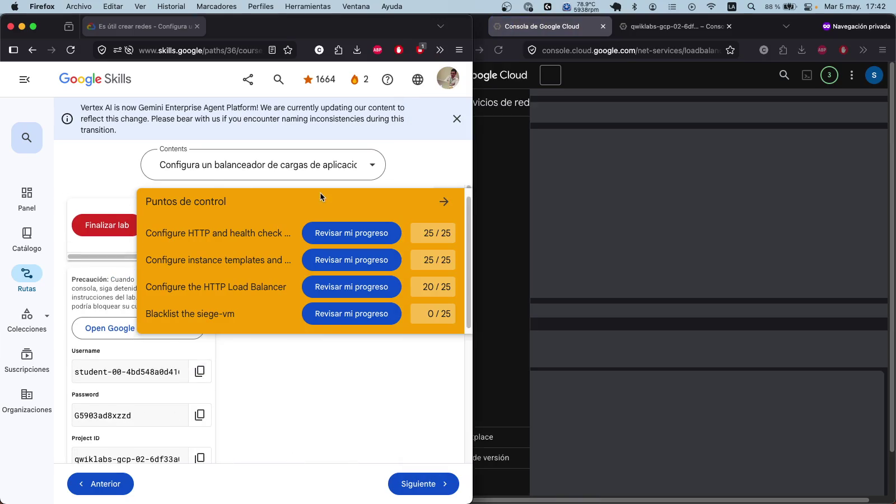
{"action": "left_click", "coordinate": [444, 202]}
{"action": "scroll", "coordinate": [316, 307], "scroll_direction": "down", "scroll_amount": 5}
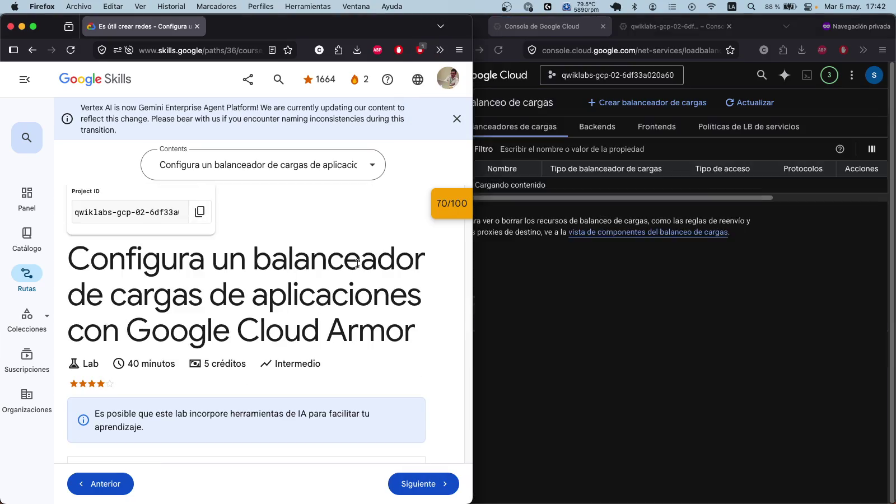
{"action": "scroll", "coordinate": [357, 264], "scroll_direction": "down", "scroll_amount": 15}
{"action": "scroll", "coordinate": [389, 324], "scroll_direction": "down", "scroll_amount": 10}
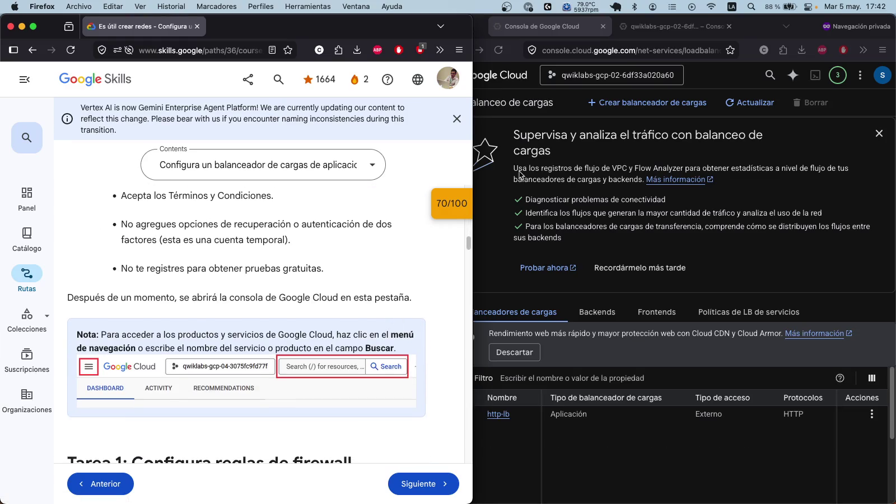
Step: Select the load balancer check's feedback asking for forwarding rules with the required configuration
{"action": "left_click_drag", "start_coordinate": [469, 244], "coordinate": [470, 339]}
{"action": "scroll", "coordinate": [443, 341], "scroll_direction": "down", "scroll_amount": 15}
{"action": "scroll", "coordinate": [442, 340], "scroll_direction": "down", "scroll_amount": 8}
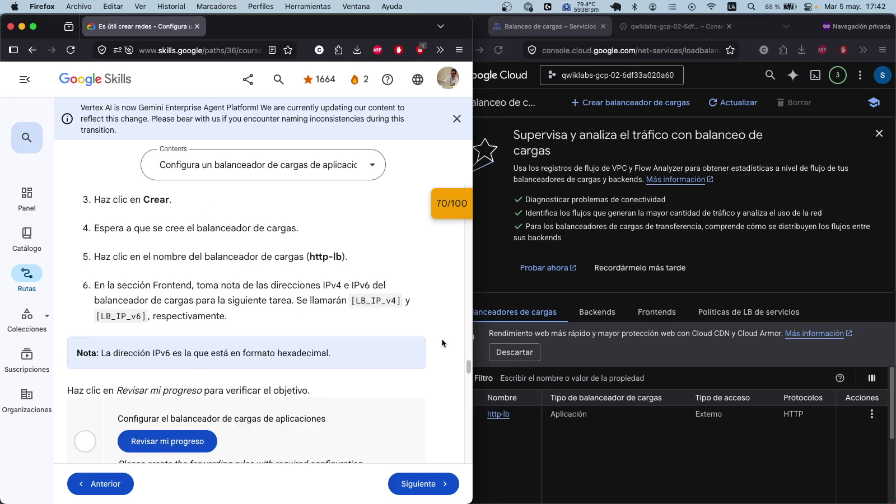
{"action": "scroll", "coordinate": [441, 344], "scroll_direction": "down", "scroll_amount": 4}
{"action": "scroll", "coordinate": [442, 343], "scroll_direction": "up", "scroll_amount": 2}
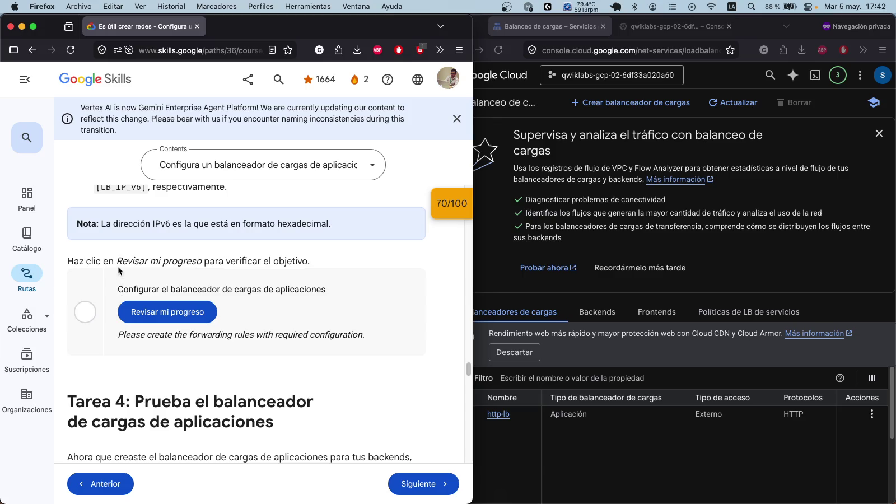
{"action": "scroll", "coordinate": [118, 267], "scroll_direction": "up", "scroll_amount": 2}
{"action": "left_click_drag", "start_coordinate": [368, 394], "coordinate": [105, 391]}
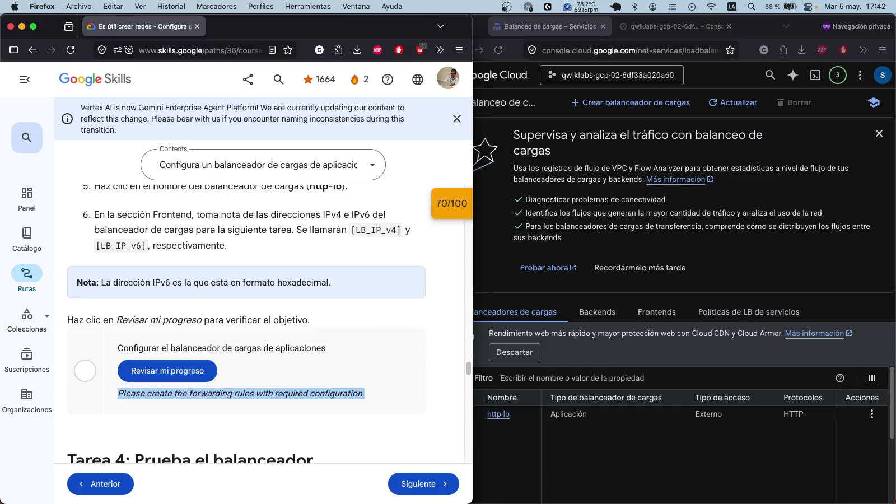
{"action": "key", "text": "super+c"}
{"action": "key", "text": "super+c"}
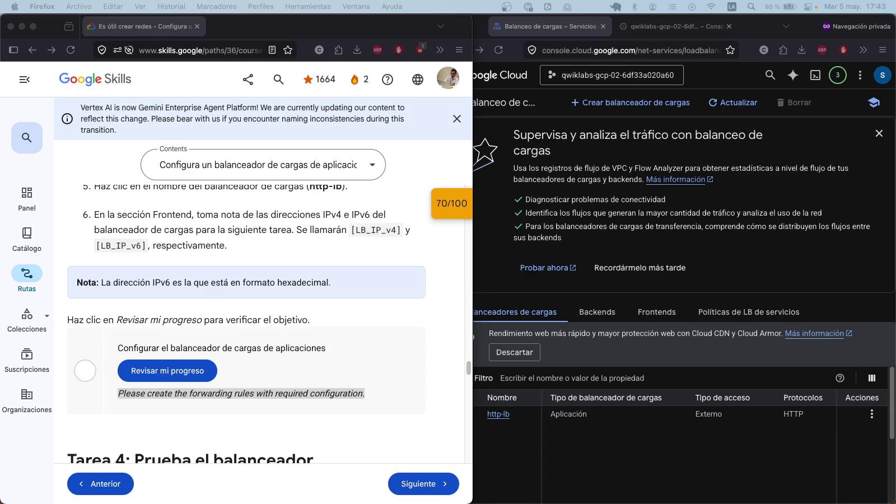
Step: Clear the Cloud Shell terminal and display the active project with gcloud config get-value project
{"action": "left_click", "coordinate": [643, 31]}
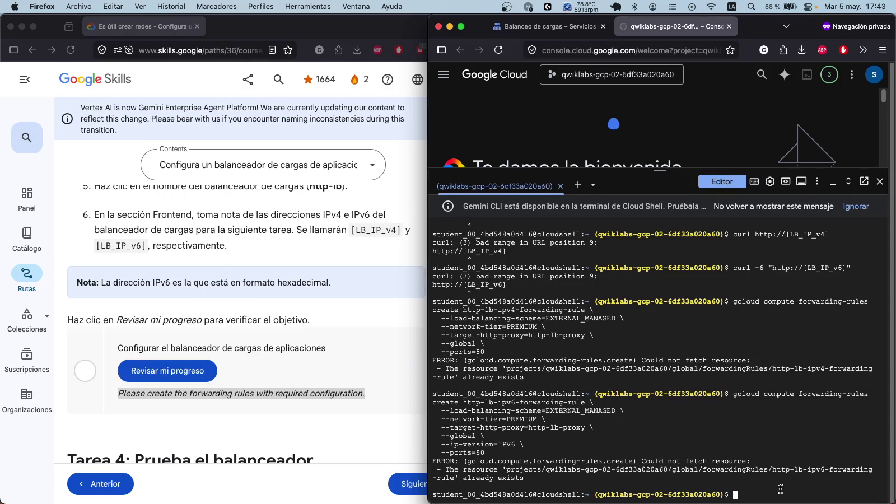
{"action": "type", "text": "clear"}
{"action": "key", "text": "Return"}
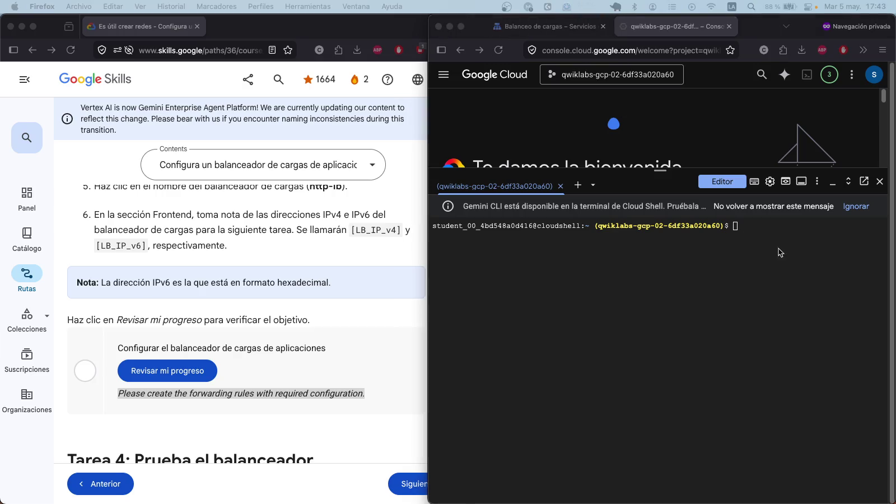
{"action": "left_click", "coordinate": [770, 236]}
{"action": "key", "text": "super+v"}
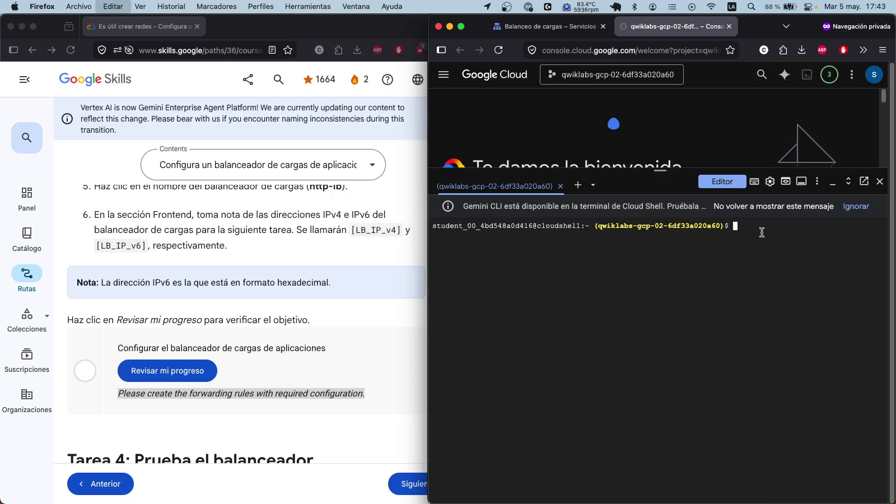
{"action": "key", "text": "Return"}
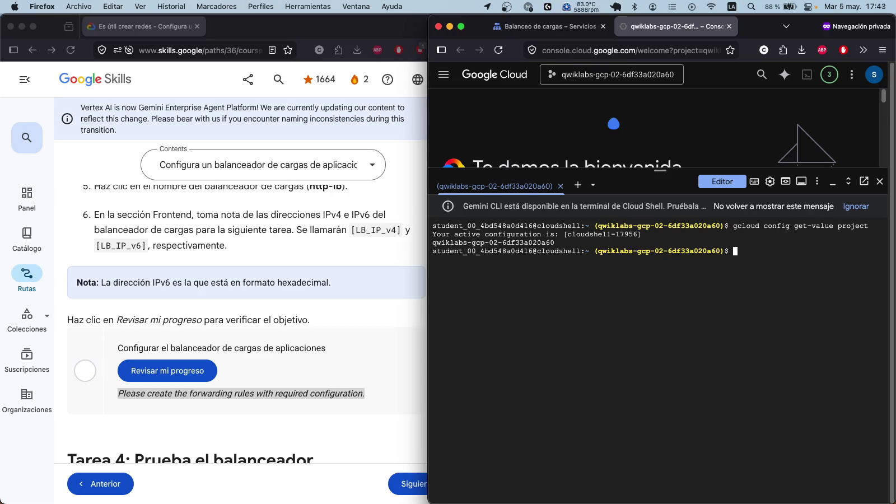
Step: List the global backend services (http-backend) and the URL maps (http-lb)
{"action": "left_click", "coordinate": [795, 255]}
{"action": "type", "text": "gcloud compute backend-services list --global"}
{"action": "key", "text": "Return"}
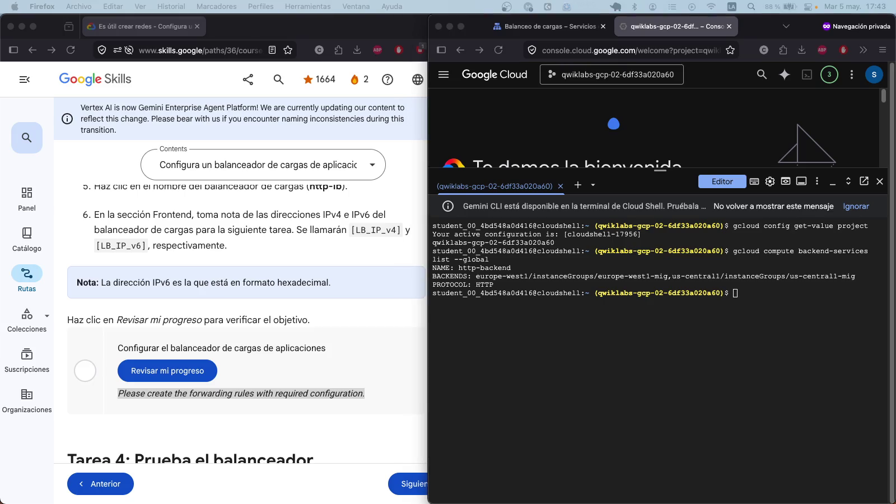
{"action": "left_click", "coordinate": [740, 297]}
{"action": "key", "text": "super+v"}
{"action": "key", "text": "Return"}
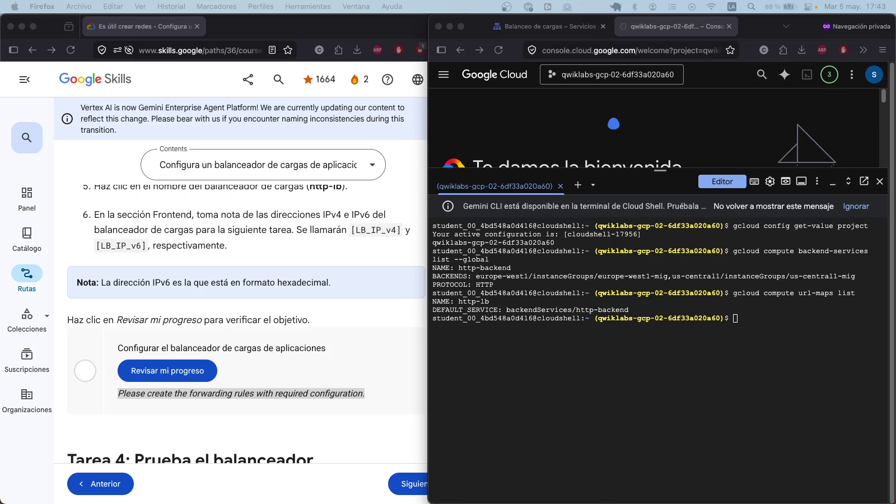
Step: List the target HTTP proxies, showing http-lb-proxy, and review the earlier terminal output
{"action": "left_click", "coordinate": [794, 337]}
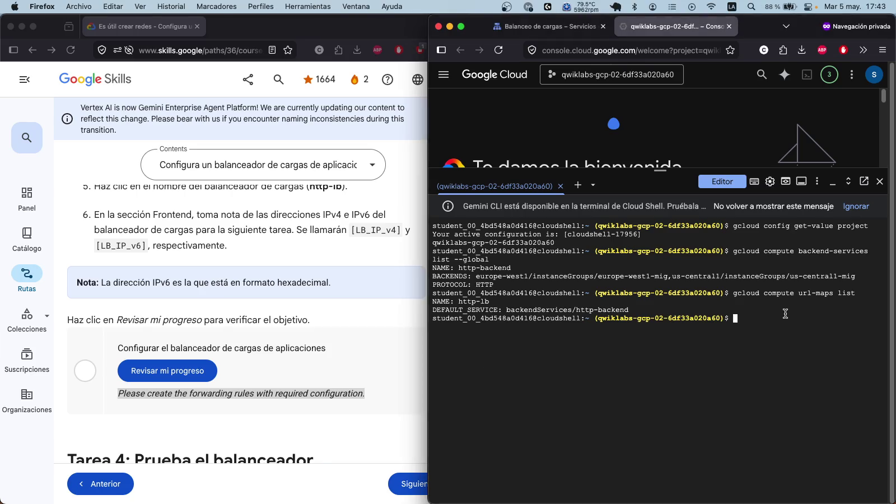
{"action": "key", "text": "super+v"}
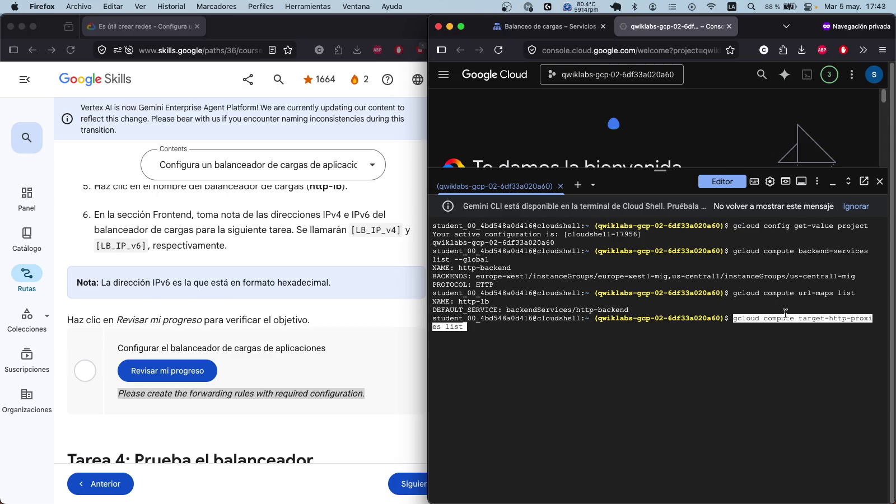
{"action": "key", "text": "Return"}
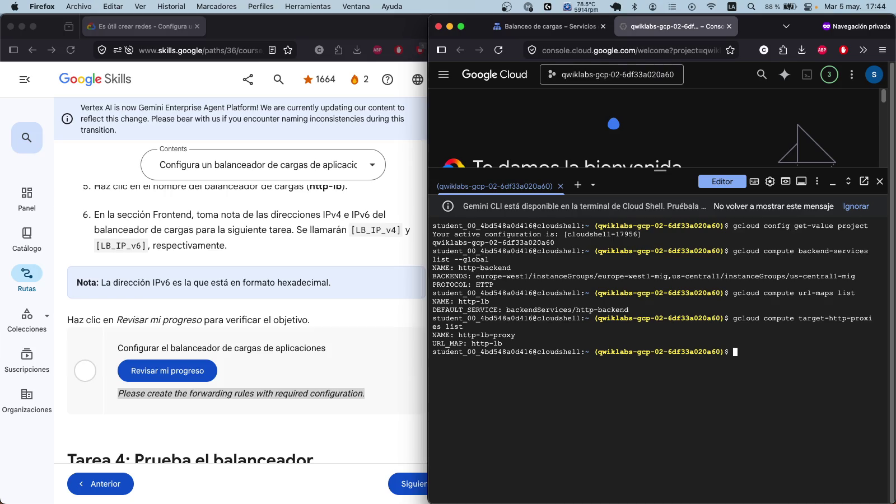
{"action": "mouse_move", "coordinate": [787, 360]}
{"action": "left_mouse_down"}
{"action": "mouse_move", "coordinate": [409, 194]}
{"action": "mouse_move", "coordinate": [519, 400]}
{"action": "mouse_move", "coordinate": [516, 477]}
{"action": "mouse_move", "coordinate": [716, 360]}
{"action": "mouse_move", "coordinate": [572, 357]}
{"action": "mouse_move", "coordinate": [625, 348]}
{"action": "left_mouse_up"}
{"action": "left_click", "coordinate": [670, 307]}
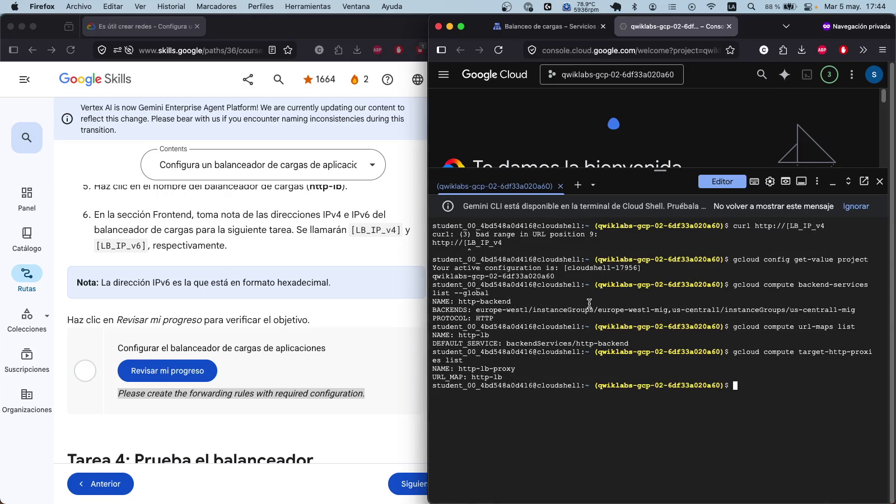
{"action": "scroll", "coordinate": [663, 302], "scroll_direction": "up", "scroll_amount": 2}
{"action": "scroll", "coordinate": [663, 301], "scroll_direction": "up", "scroll_amount": 1}
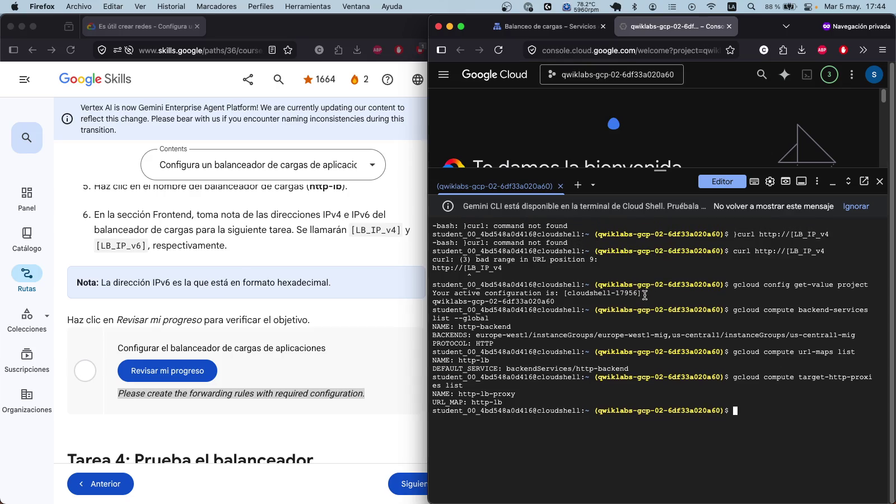
{"action": "mouse_move", "coordinate": [519, 279]}
{"action": "left_mouse_down"}
{"action": "mouse_move", "coordinate": [572, 295]}
{"action": "mouse_move", "coordinate": [678, 427]}
{"action": "left_mouse_up"}
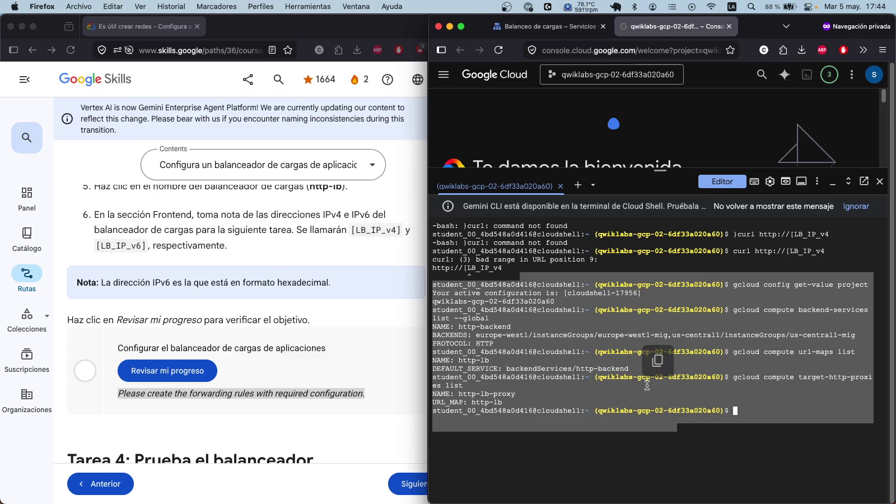
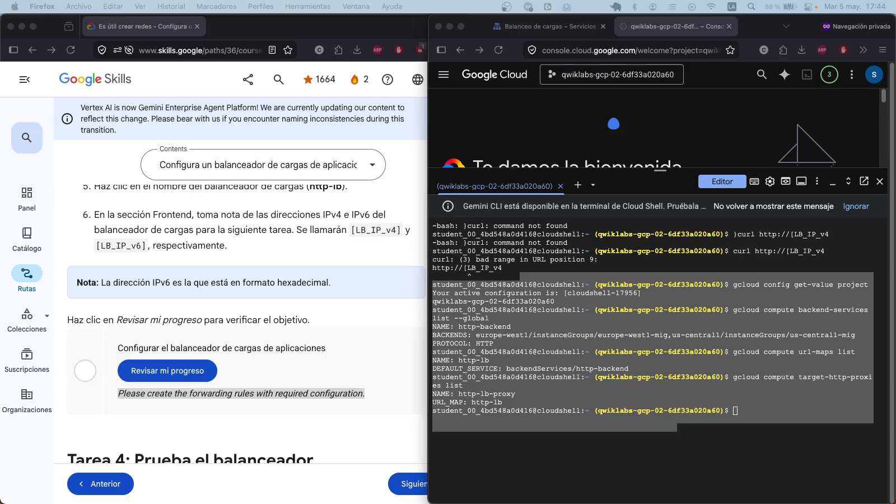
Step: List global forwarding rules, showing the IPv4 rule at 34.49.255.39 and the IPv6 rule targeting http-lb-proxy
{"action": "left_click", "coordinate": [746, 411]}
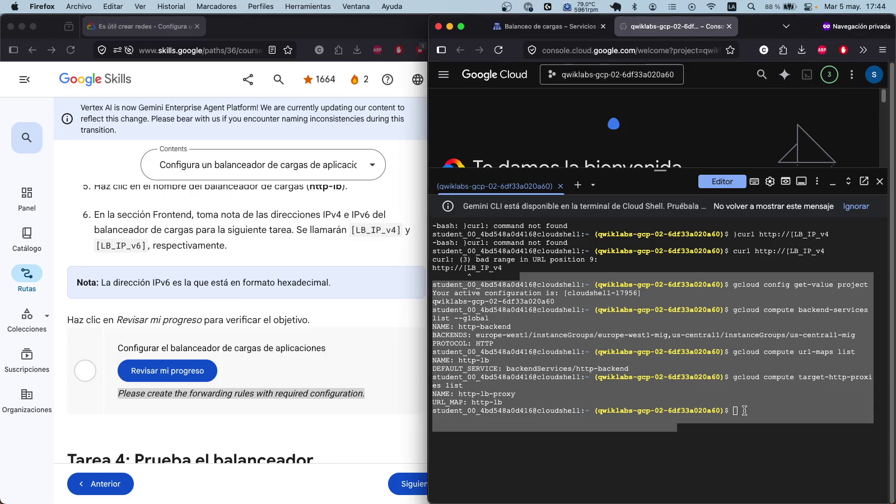
{"action": "type", "text": "gcloud compute forwarding-rules list --global"}
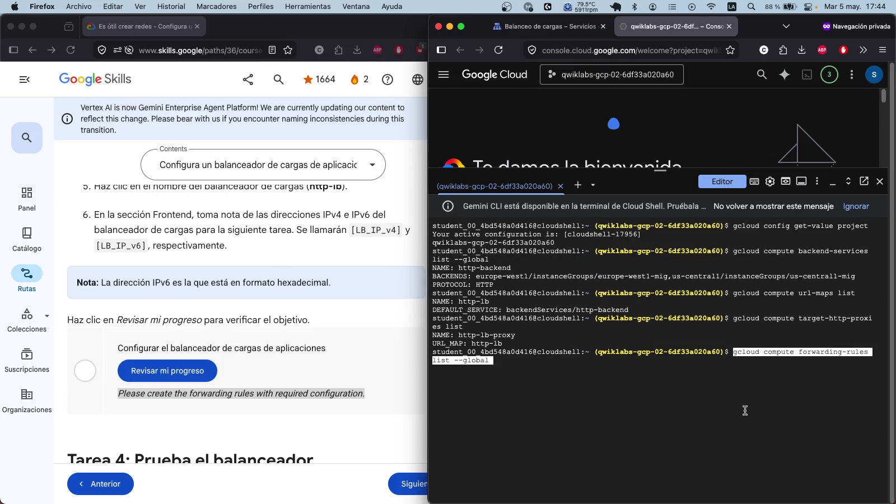
{"action": "key", "text": "Return"}
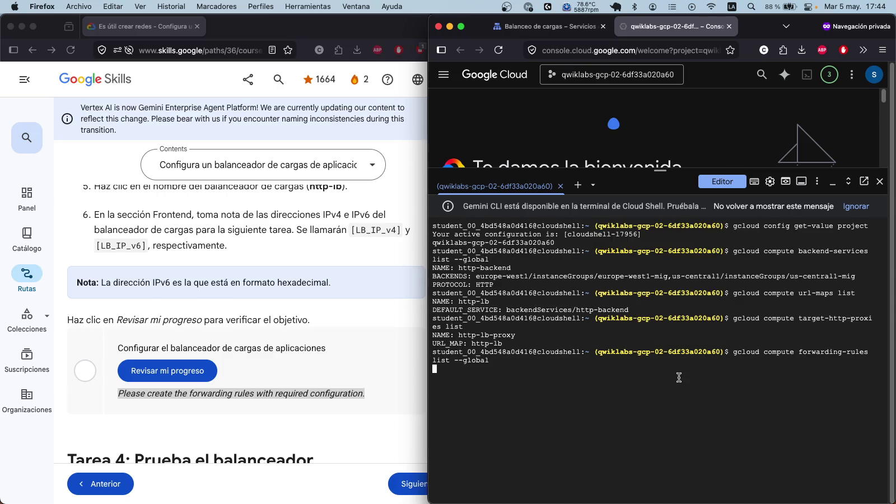
{"action": "mouse_move", "coordinate": [751, 463]}
{"action": "left_mouse_down"}
{"action": "mouse_move", "coordinate": [432, 359]}
{"action": "mouse_move", "coordinate": [429, 350]}
{"action": "left_mouse_up"}
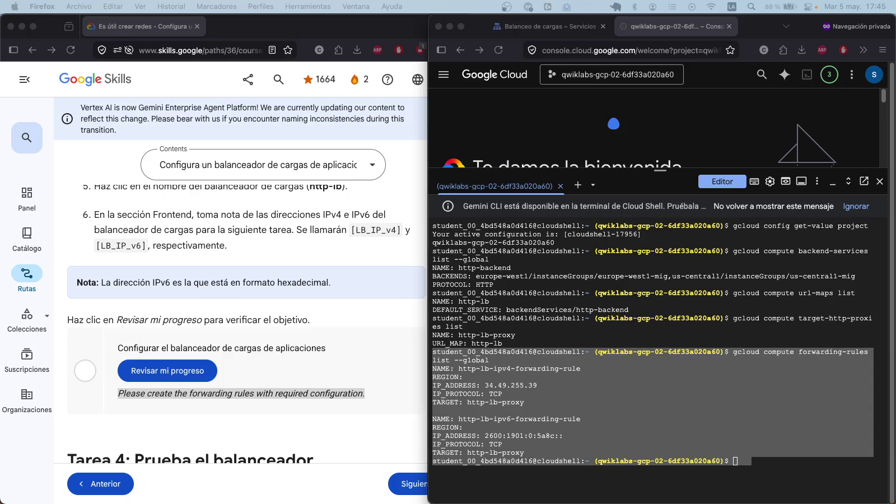
Step: Describe the http-lb-ipv4-forwarding-rule and http-lb-ipv6-forwarding-rule in Cloud Shell
{"action": "left_click", "coordinate": [756, 459]}
{"action": "type", "text": "gcloud compute forwarding-rules describe http-lb-ipv4-forwarding-rule \\   --global \\   --format=\"yaml(name,IPAddress,IPVersion,IPProtocol,portRange,loadBalancingScheme,networkTier,target)\""}
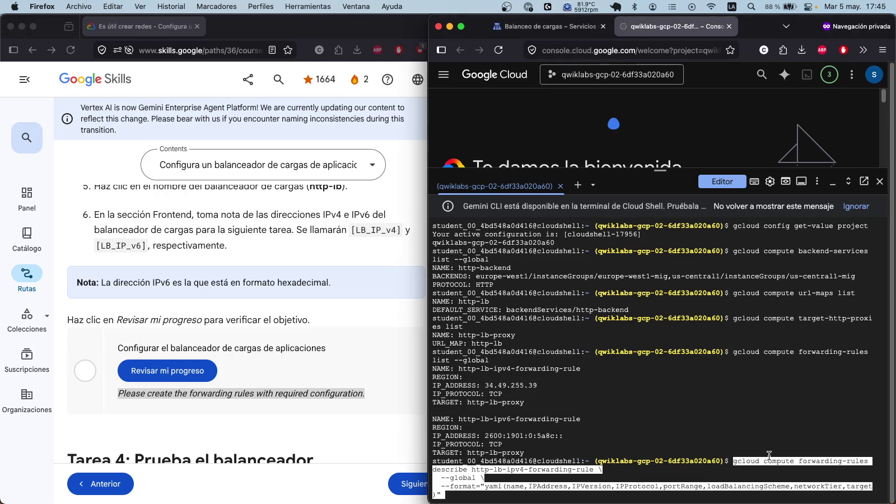
{"action": "key", "text": "Return"}
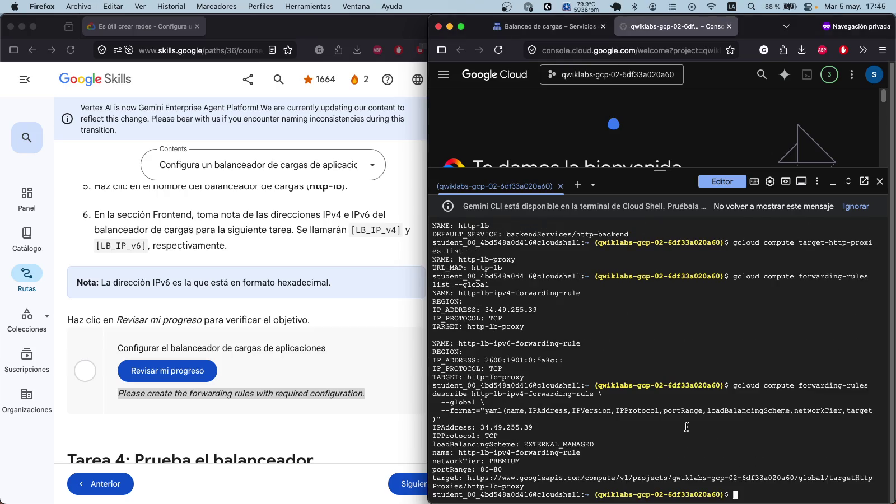
{"action": "mouse_move", "coordinate": [433, 385]}
{"action": "left_mouse_down"}
{"action": "mouse_move", "coordinate": [602, 398]}
{"action": "mouse_move", "coordinate": [744, 502]}
{"action": "left_mouse_up"}
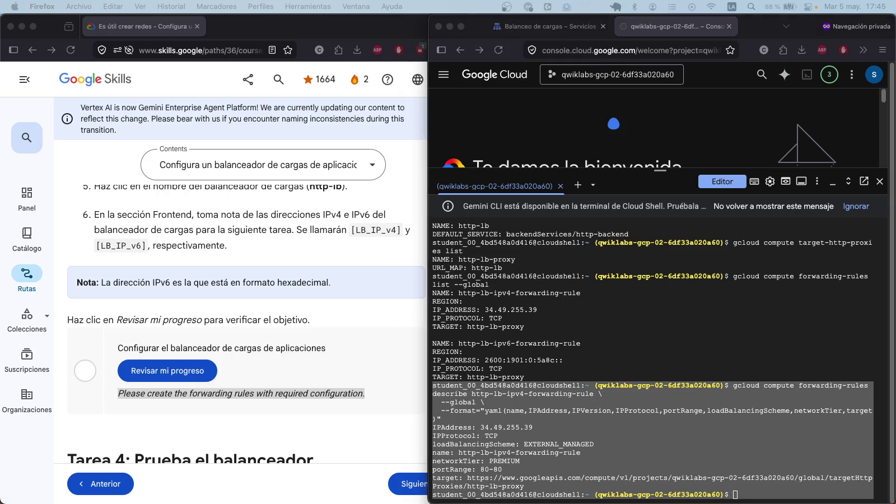
{"action": "left_click", "coordinate": [762, 496]}
{"action": "type", "text": "gcloud compute forwarding-rules describe http-lb-ipv6-forwarding-rule \\   --global \\   --format=\"yaml(name,IPAddress,IPVersion,IPProtocol,portRange,loadBalancingScheme,networkTier,target)\""}
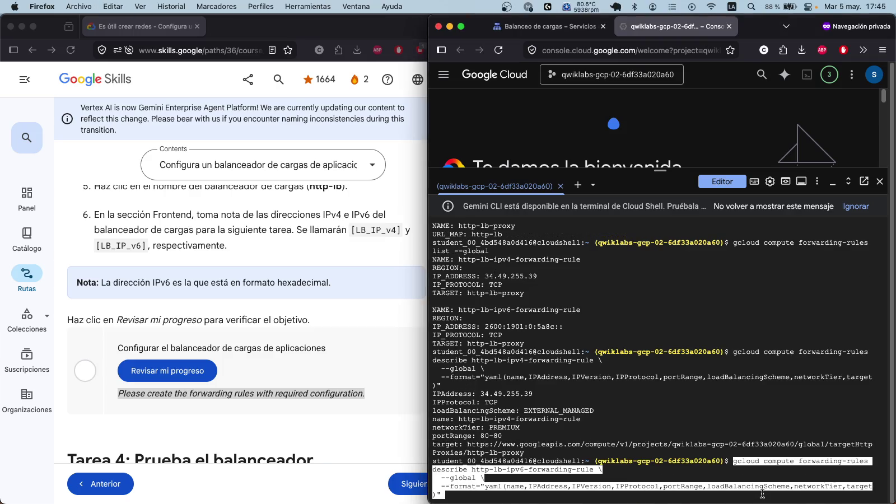
{"action": "key", "text": "Return"}
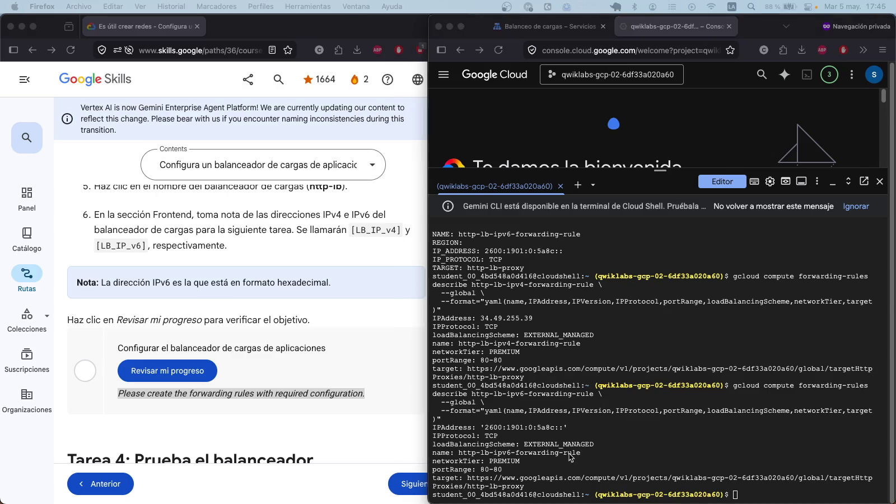
Step: List both forwarding rules in table format and describe http-lb-proxy, which uses URL map http-lb
{"action": "left_click", "coordinate": [761, 494]}
{"action": "type", "text": "gcloud compute forwarding-rules list --global \\   --format=\"table(name,IPAddress,IPVersion,IPProtocol,portRange,loadBalancingScheme,target)\""}
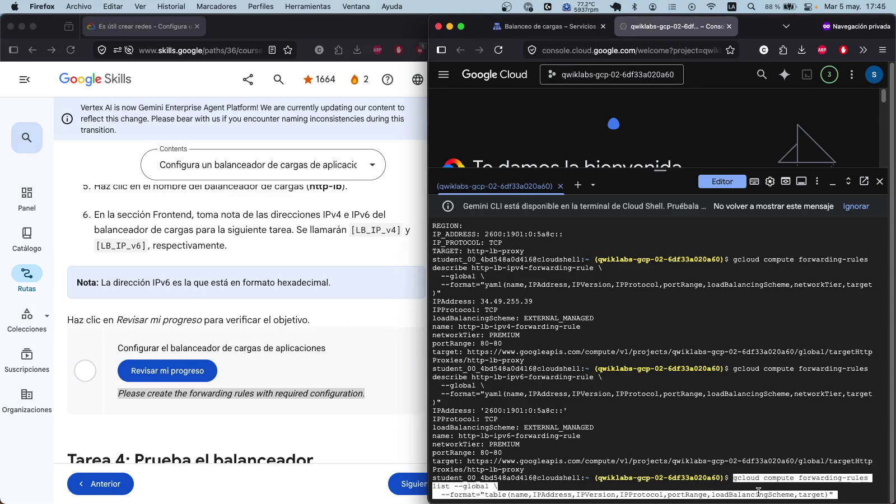
{"action": "key", "text": "Return"}
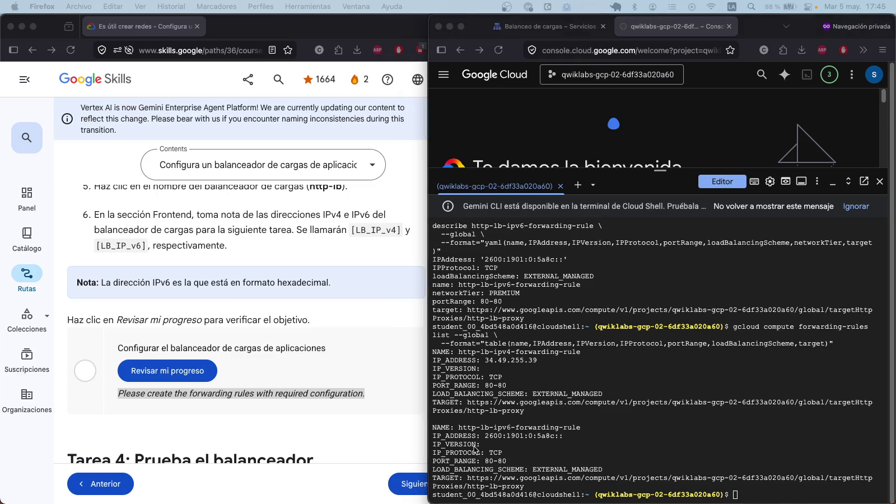
{"action": "type", "text": "gcloud compute target-http-proxies describe http-lb-proxy \\   --global \\   --format=\"yaml(name,urlMap)\""}
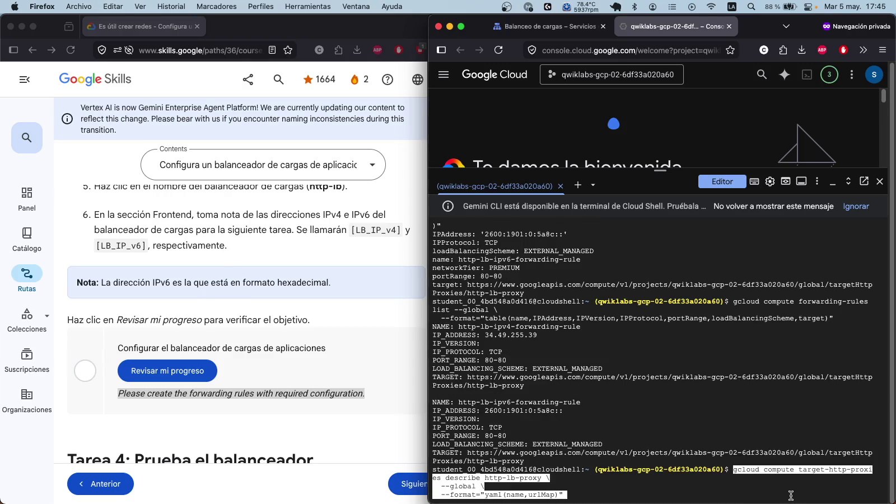
{"action": "key", "text": "Return"}
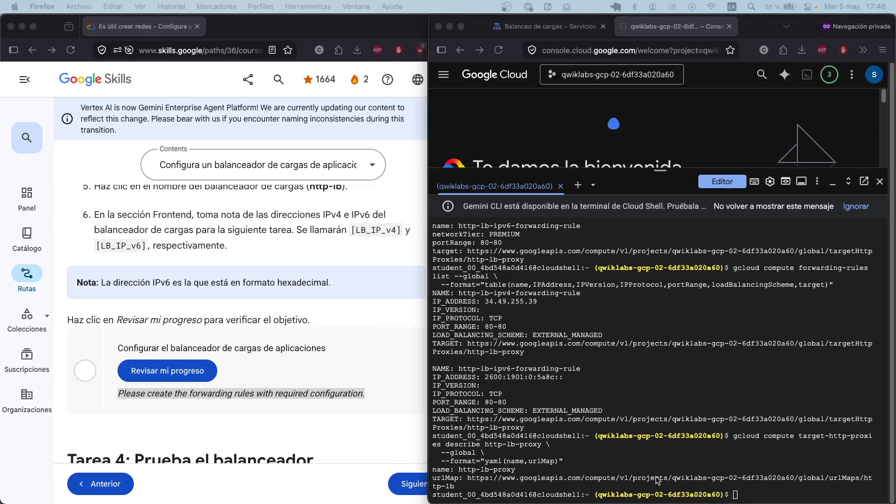
Step: Describe the http-lb URL map, which defaults to http-backend
{"action": "left_click", "coordinate": [739, 497]}
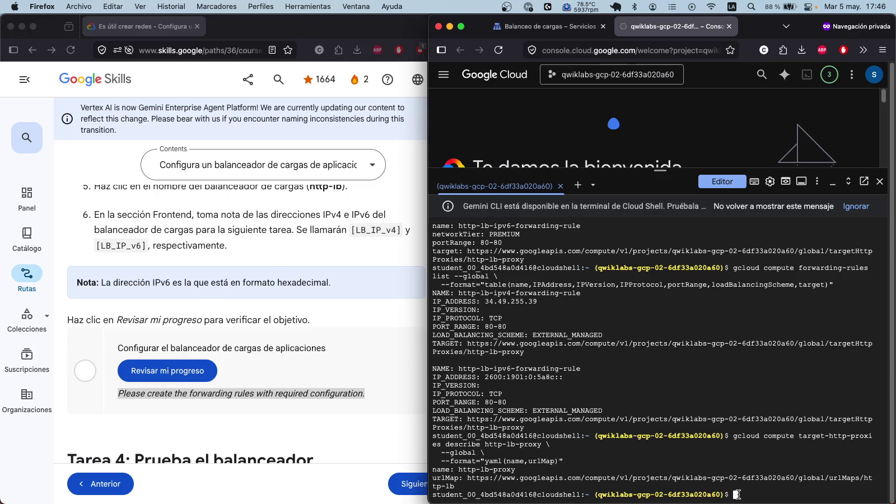
{"action": "type", "text": "gcloud compute url-maps describe http-lb \\   --global \\   --format=\"yaml(name,defaultService)\""}
{"action": "key", "text": "Return"}
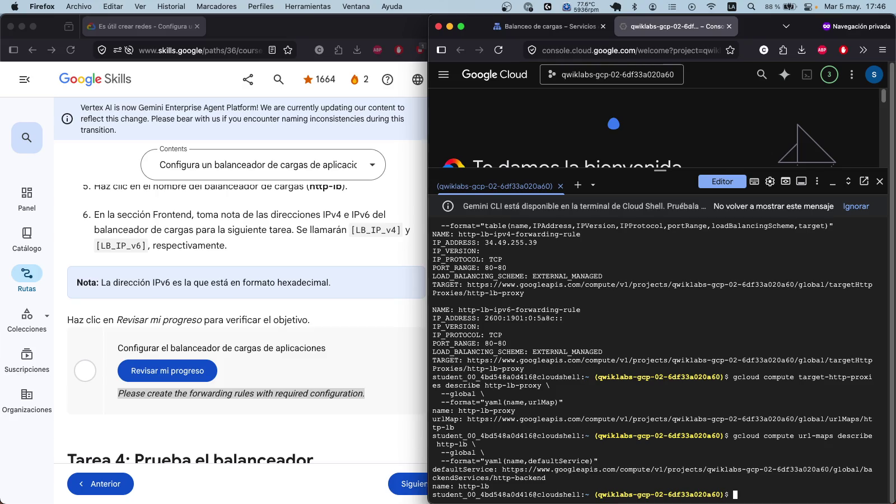
{"action": "left_click", "coordinate": [23, 297]}
{"action": "scroll", "coordinate": [23, 297], "scroll_direction": "down", "scroll_amount": 1}
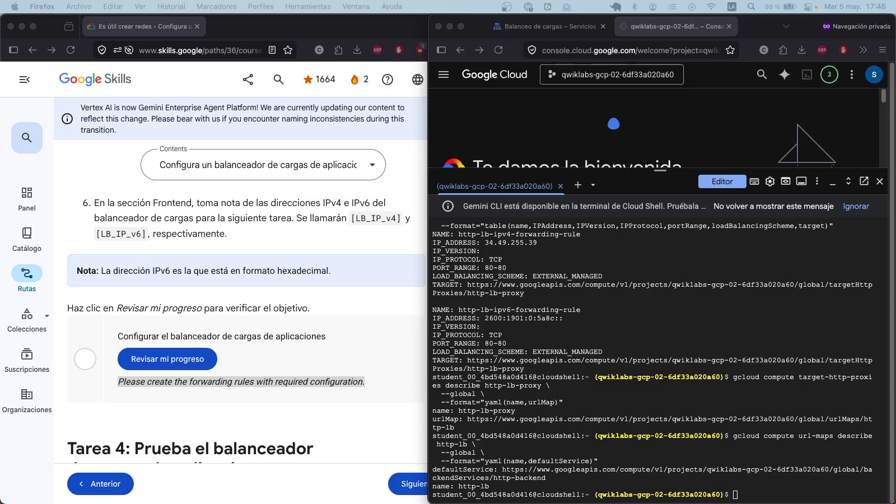
Step: Describe the http-backend service, showing its two instance-group backends with http-health-check
{"action": "left_click", "coordinate": [815, 499]}
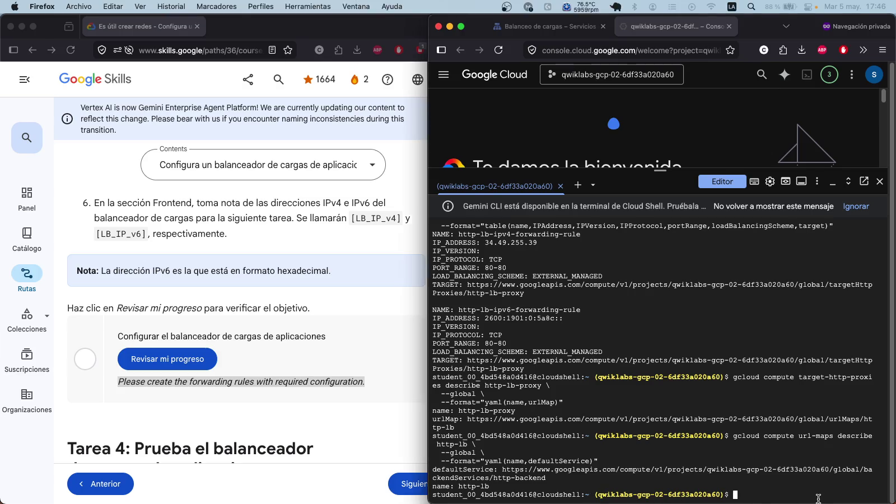
{"action": "type", "text": "gcloud compute backend-services describe http-backend \\   --global \\   --format=\"yaml(name,loadBalancingScheme,protocol,portName,healthChecks,backends,logConfig)\""}
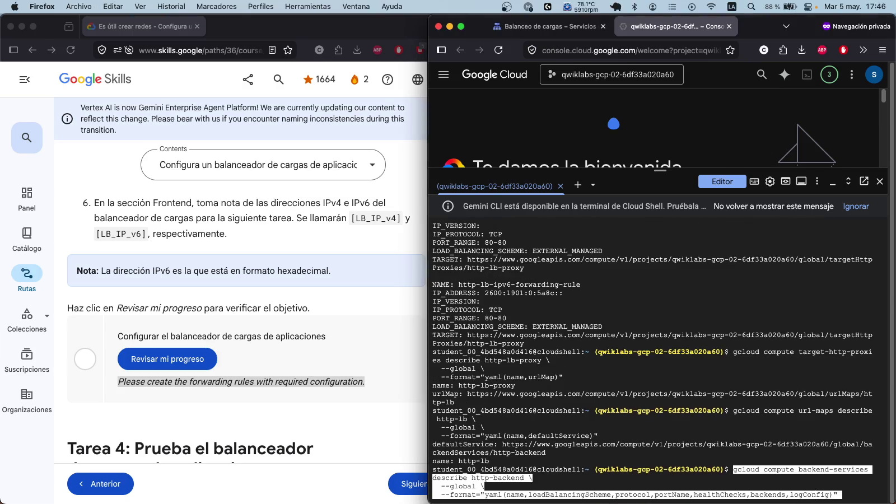
{"action": "key", "text": "Return"}
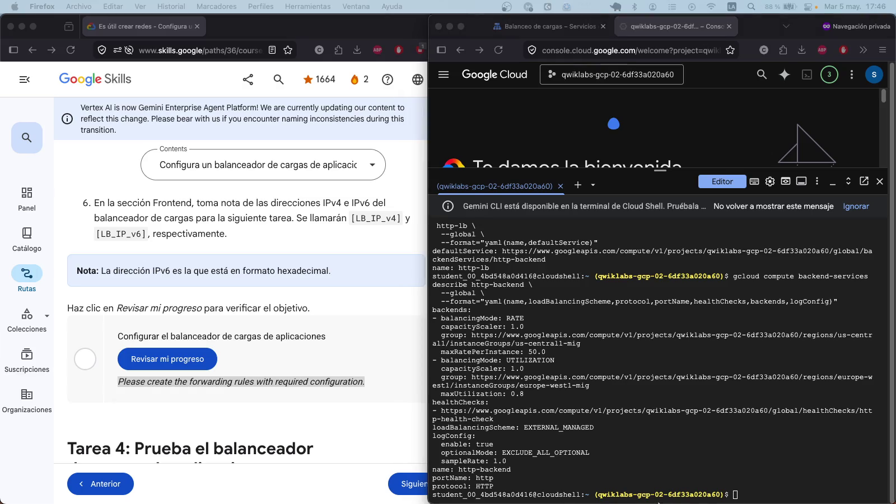
{"action": "left_click", "coordinate": [733, 487]}
{"action": "type", "text": "gcloud compute backend-services describe http-backend \\   --global \\   --format=\"yaml(name,loadBalancingScheme,protocol,portName,healthChecks,backends,logConfig)\""}
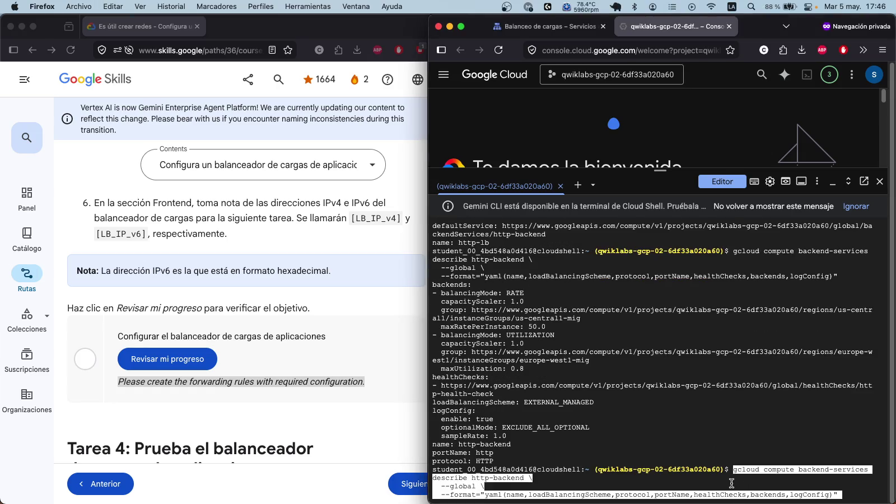
{"action": "key", "text": "Return"}
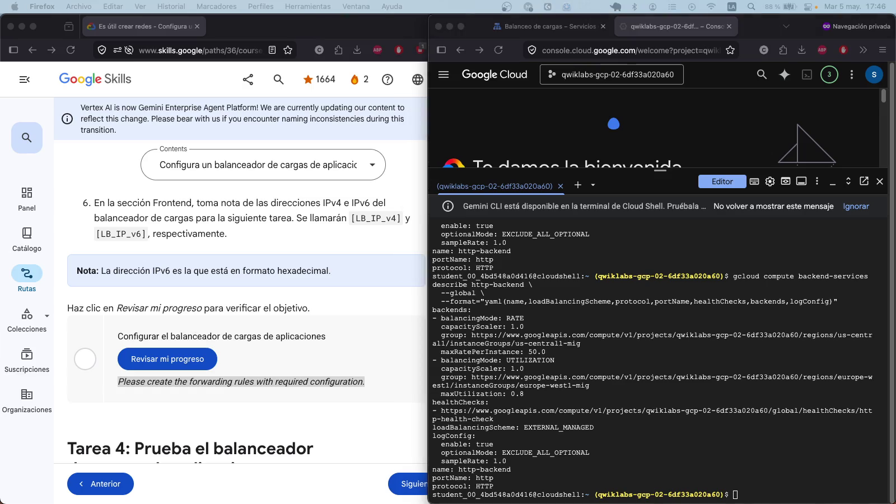
Step: Check that us-central1-mig and europe-west1-mig both expose named port http:80
{"action": "left_click", "coordinate": [751, 494]}
{"action": "type", "text": "gcloud compute instance-groups managed describe us-central1-mig \\   --region=us-central1 \\   --format=\"get(namedPorts)\""}
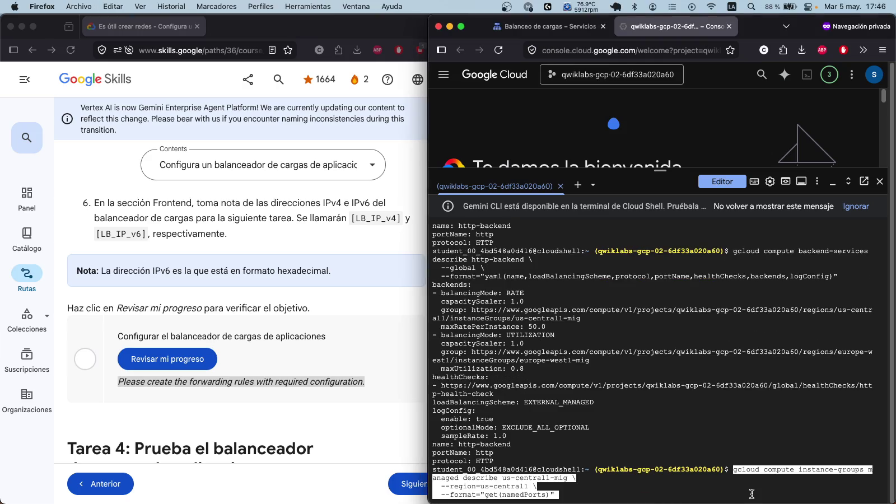
{"action": "key", "text": "Return"}
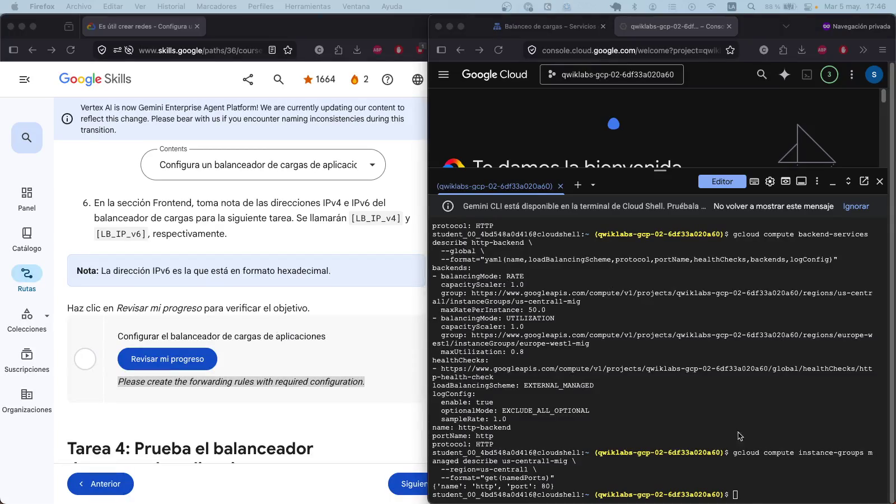
{"action": "left_click", "coordinate": [788, 491]}
{"action": "type", "text": "gcloud compute instance-groups managed describe europe-west1-mig \\   --region=europe-west1 \\   --format=\"get(namedPorts)\""}
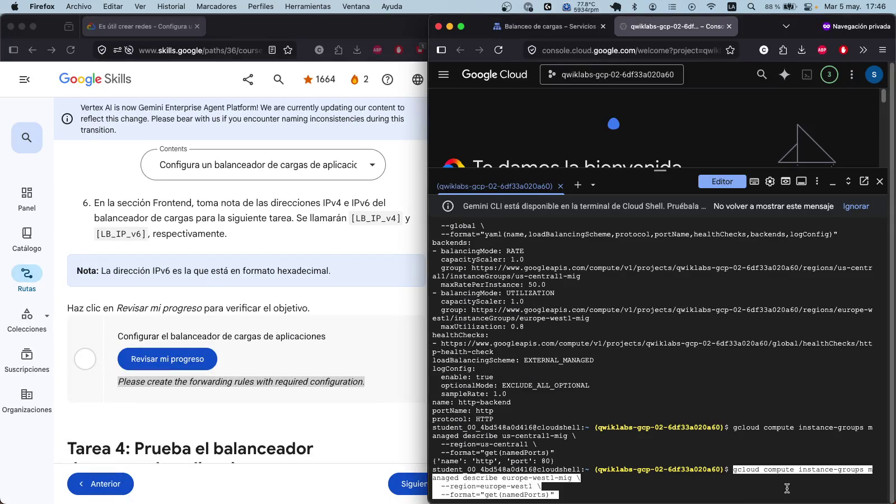
{"action": "key", "text": "Return"}
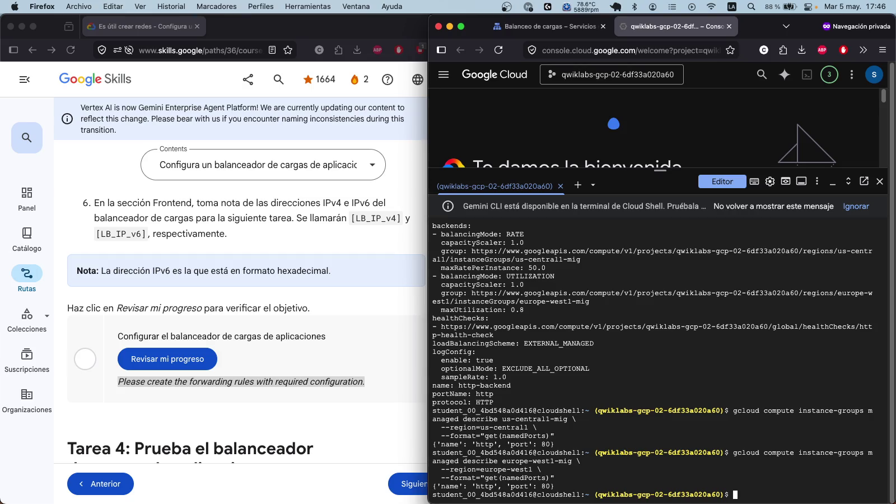
Step: Copy the terminal output from the forwarding-rule describes through both named-port checks
{"action": "scroll", "coordinate": [714, 321], "scroll_direction": "up", "scroll_amount": 10}
{"action": "scroll", "coordinate": [714, 322], "scroll_direction": "up", "scroll_amount": 10}
{"action": "scroll", "coordinate": [714, 322], "scroll_direction": "up", "scroll_amount": 5}
{"action": "scroll", "coordinate": [714, 322], "scroll_direction": "up", "scroll_amount": 3}
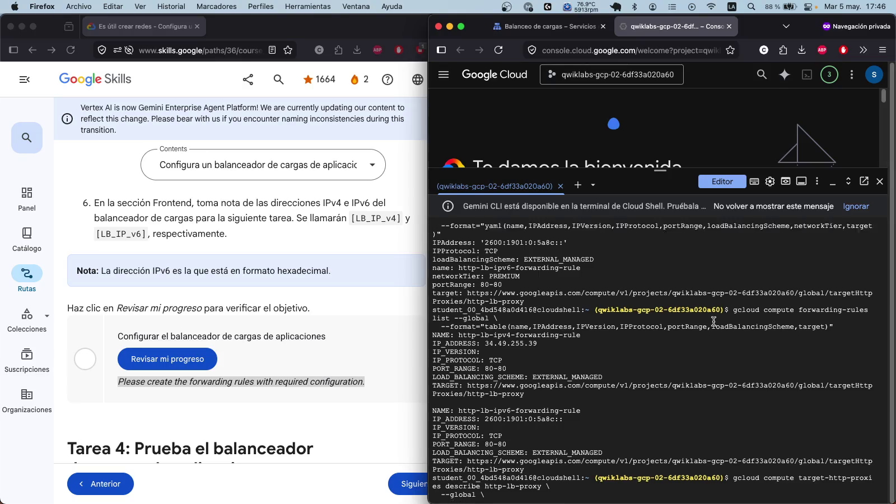
{"action": "scroll", "coordinate": [714, 321], "scroll_direction": "up", "scroll_amount": 1}
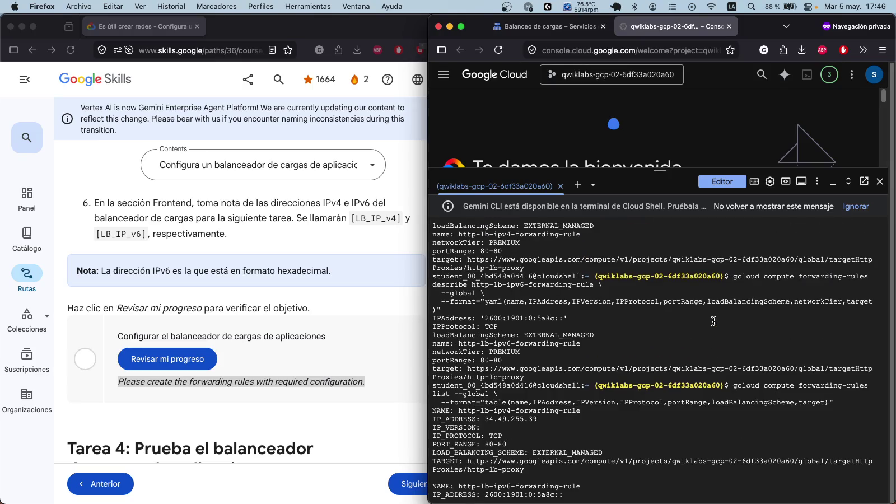
{"action": "scroll", "coordinate": [717, 336], "scroll_direction": "up", "scroll_amount": 5}
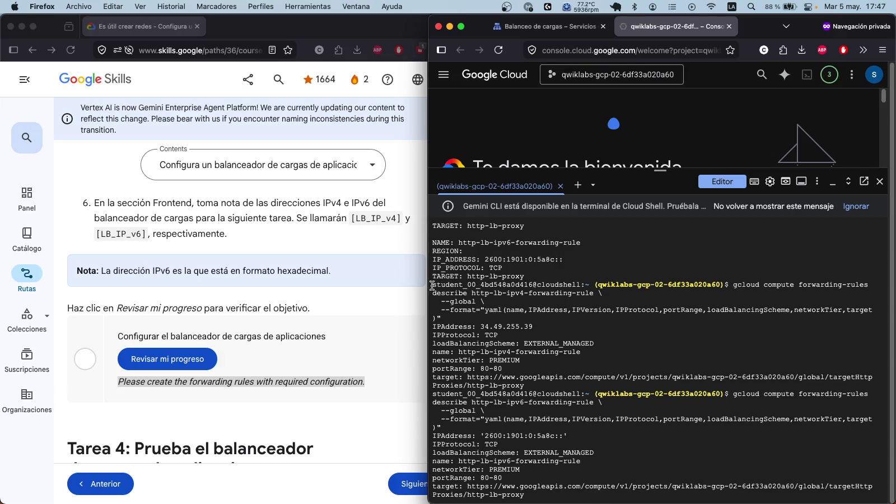
{"action": "mouse_move", "coordinate": [433, 285]}
{"action": "left_mouse_down"}
{"action": "mouse_move", "coordinate": [540, 424]}
{"action": "mouse_move", "coordinate": [543, 503]}
{"action": "left_mouse_up"}
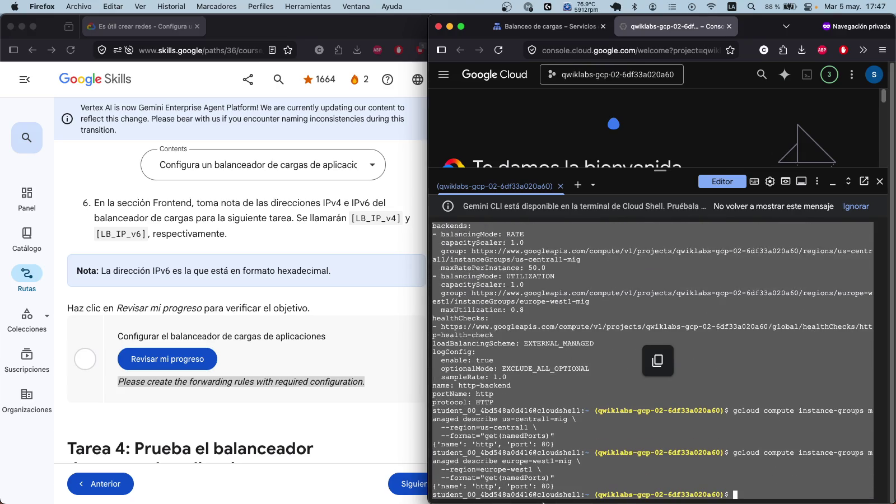
{"action": "key", "text": "super+Tab"}
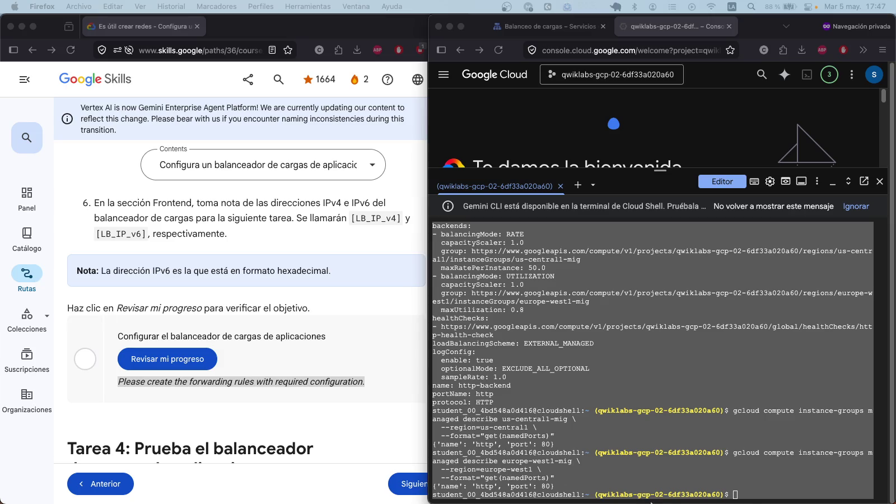
{"action": "left_click", "coordinate": [773, 494]}
Step: Describe http-health-check, showing its TCP settings on port 80
{"action": "key", "text": "super+v"}
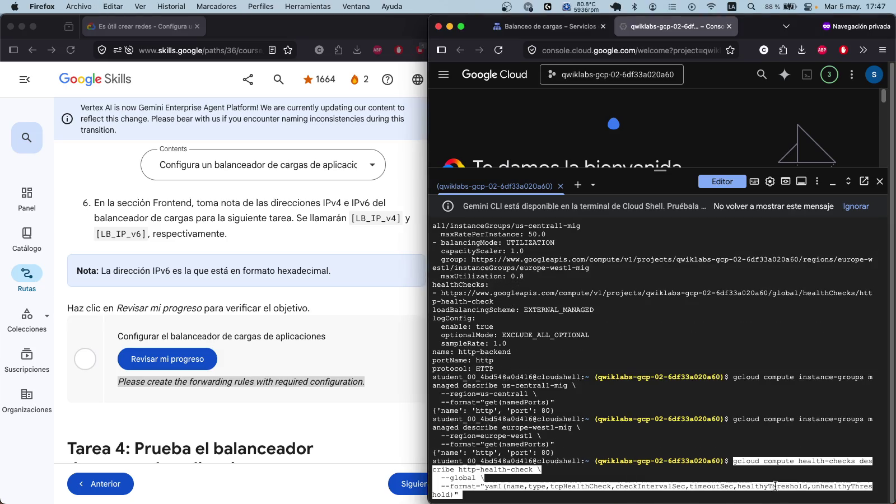
{"action": "key", "text": "Return"}
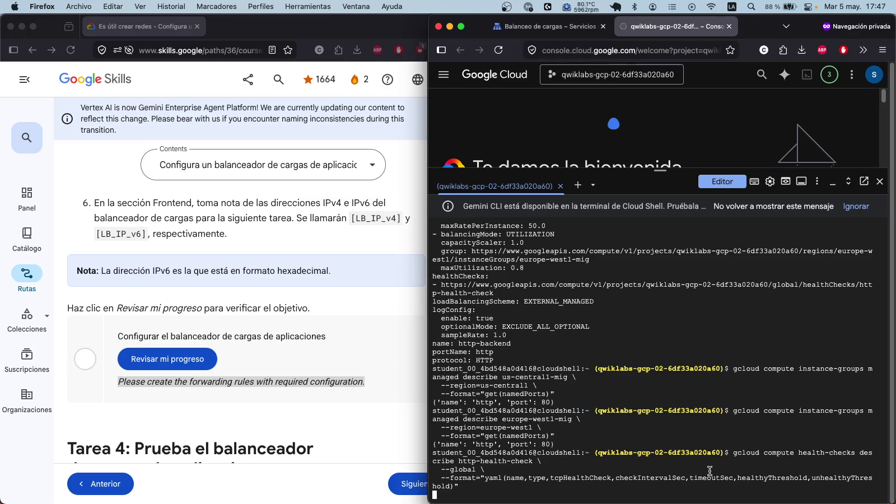
{"action": "mouse_move", "coordinate": [760, 496]}
{"action": "left_mouse_down"}
{"action": "mouse_move", "coordinate": [434, 395]}
{"action": "mouse_move", "coordinate": [431, 370]}
{"action": "left_mouse_up"}
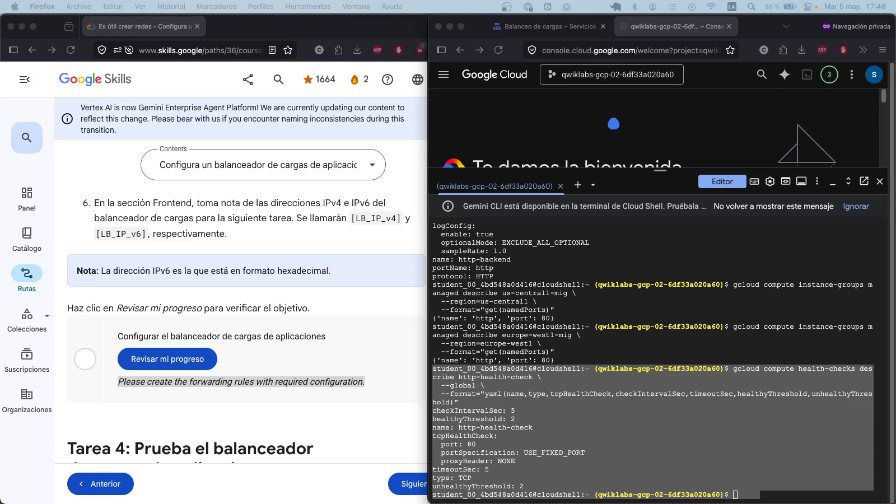
Step: Run get-health on http-backend and copy the results showing both instance groups HEALTHY
{"action": "left_click", "coordinate": [772, 495]}
{"action": "key", "text": "super+v"}
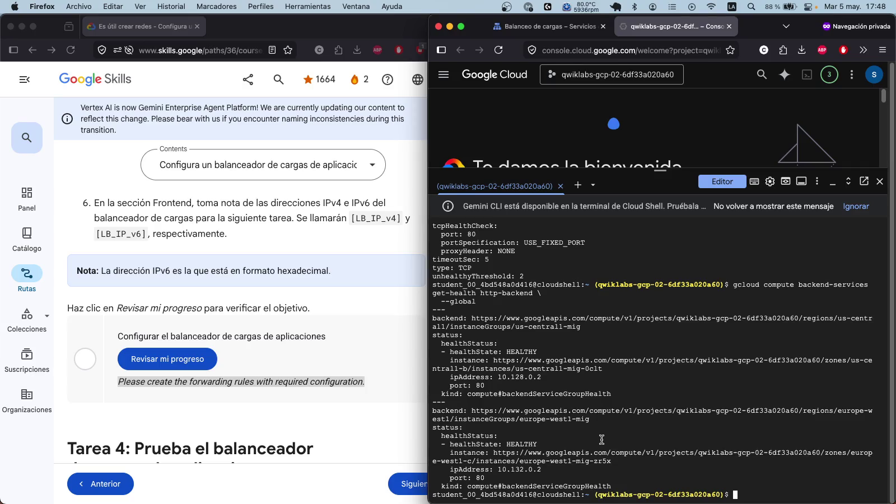
{"action": "left_click", "coordinate": [395, 402]}
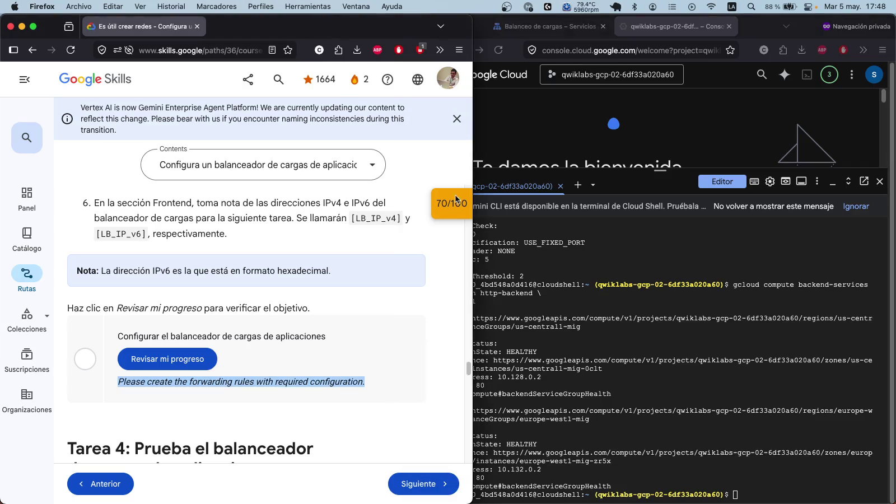
{"action": "left_click", "coordinate": [742, 435]}
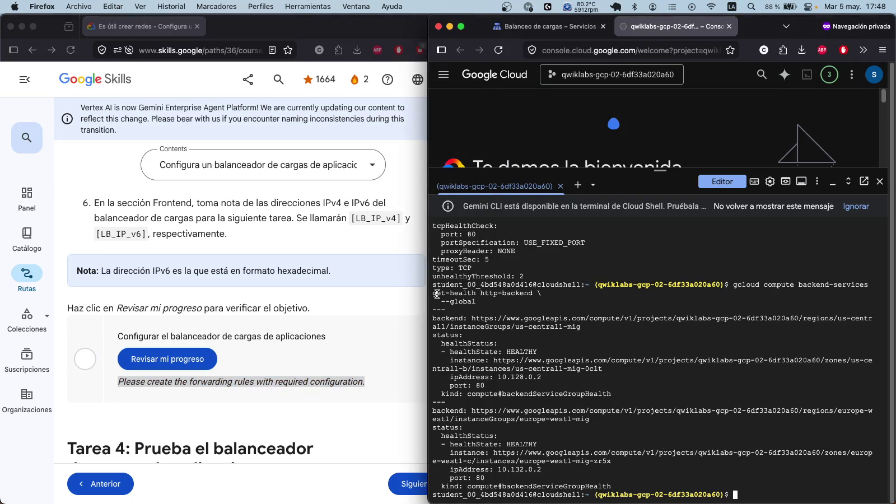
{"action": "mouse_move", "coordinate": [433, 282]}
{"action": "left_mouse_down"}
{"action": "mouse_move", "coordinate": [650, 450]}
{"action": "mouse_move", "coordinate": [752, 502]}
{"action": "left_mouse_up"}
{"action": "key", "text": "super+c"}
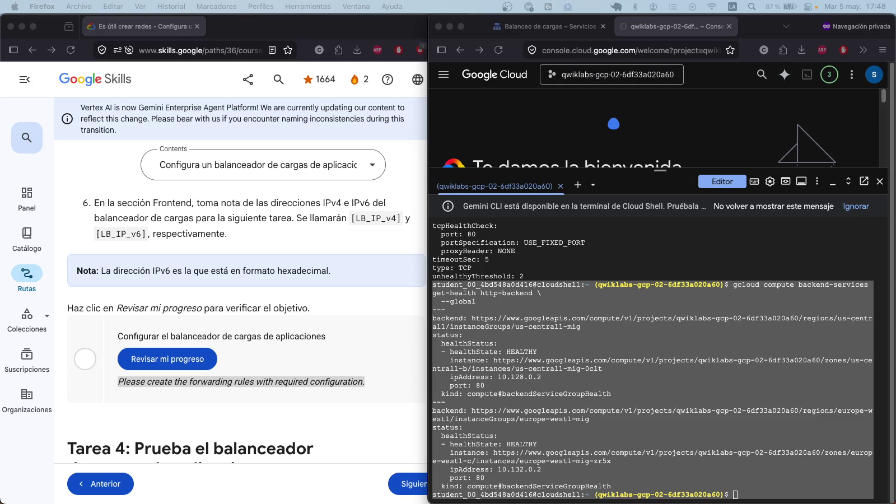
Step: Scroll the lab page through Task 4's traffic-shifting explanation to steps 16–17
{"action": "scroll", "coordinate": [257, 293], "scroll_direction": "down", "scroll_amount": 3}
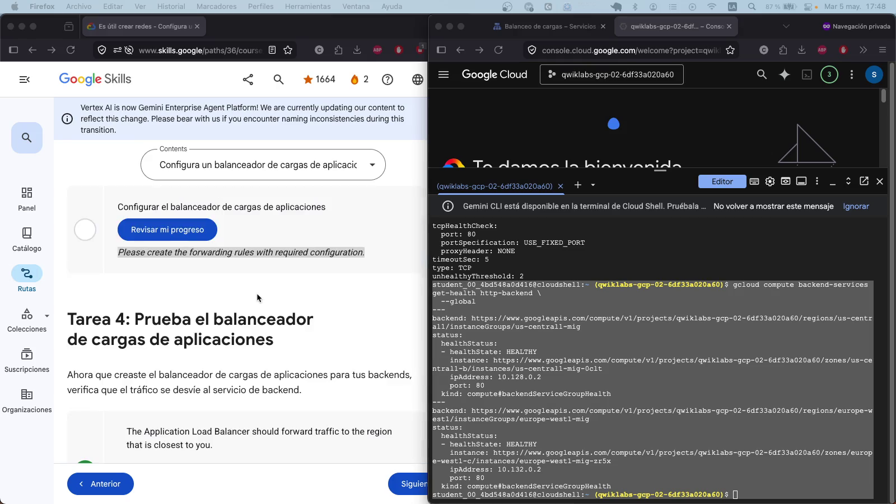
{"action": "scroll", "coordinate": [257, 293], "scroll_direction": "down", "scroll_amount": 3}
{"action": "scroll", "coordinate": [258, 294], "scroll_direction": "down", "scroll_amount": 10}
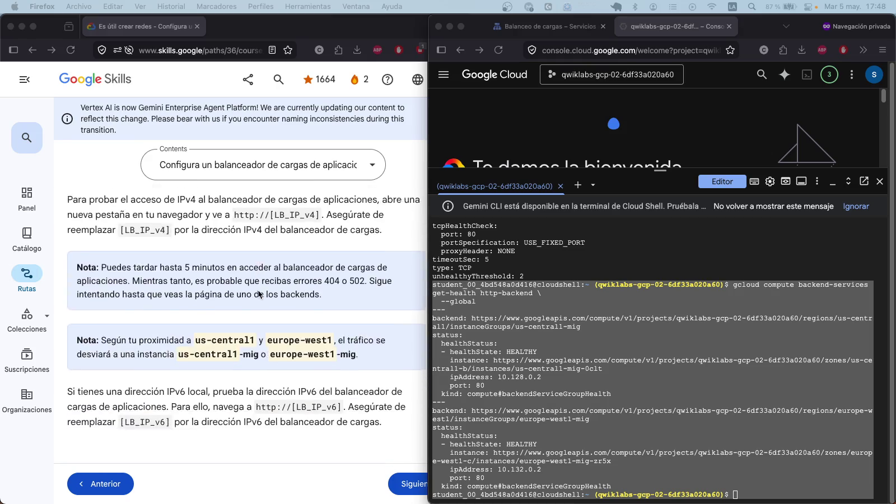
{"action": "scroll", "coordinate": [258, 290], "scroll_direction": "down", "scroll_amount": 10}
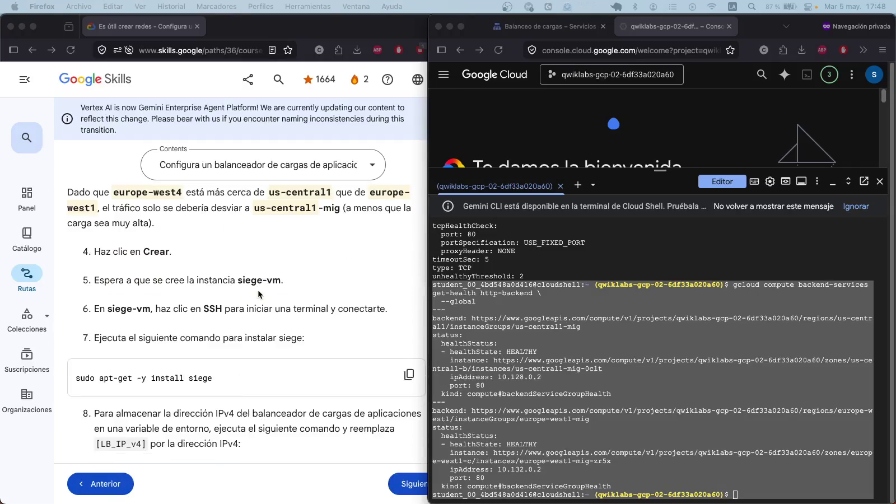
{"action": "scroll", "coordinate": [258, 290], "scroll_direction": "down", "scroll_amount": 7}
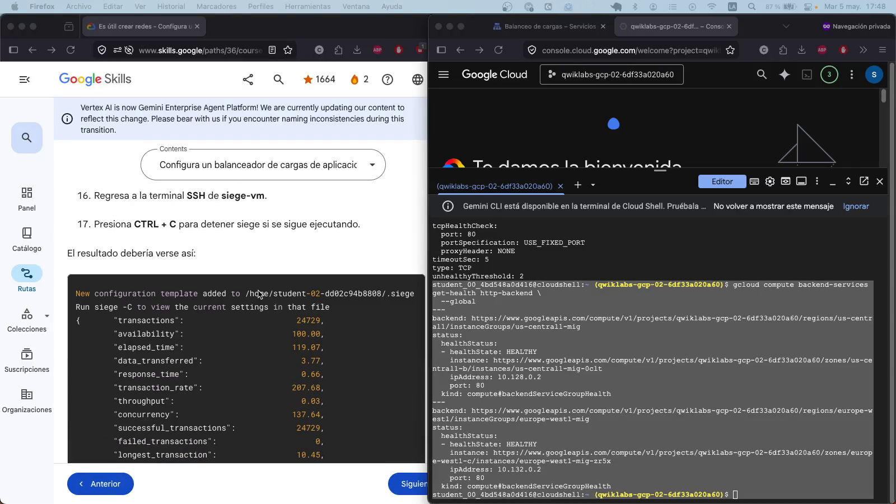
{"action": "scroll", "coordinate": [259, 294], "scroll_direction": "up", "scroll_amount": 2}
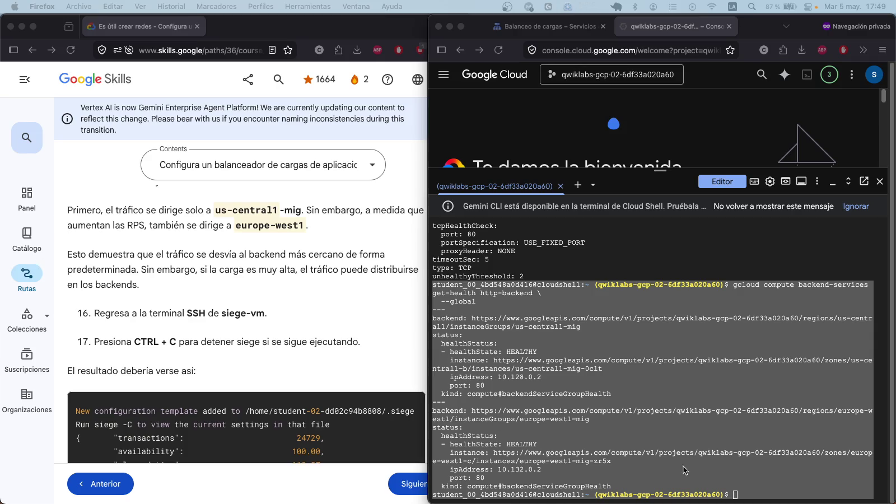
{"action": "left_click", "coordinate": [760, 499]}
{"action": "left_click", "coordinate": [759, 500]}
{"action": "key", "text": "super+v"}
{"action": "key", "text": "Return"}
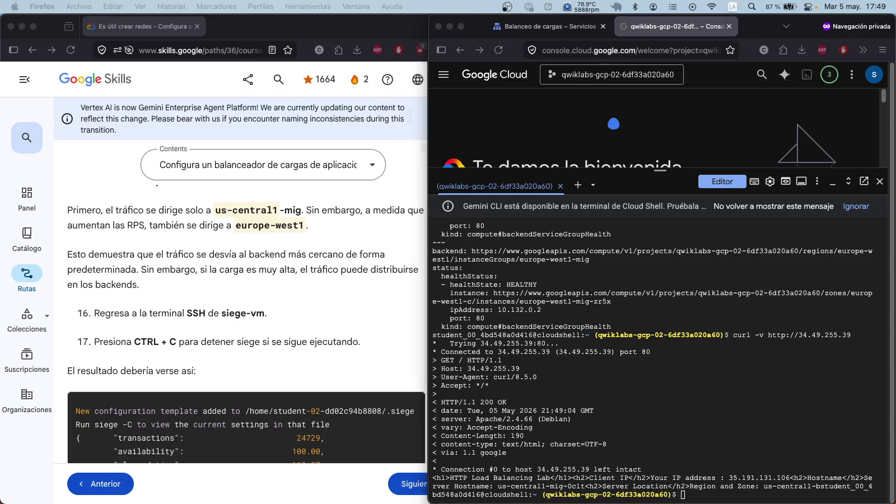
Step: Curl the IPv6 address 2600:1901:0:5a8c:: twice, both failing with "Couldn't connect to server"
{"action": "left_click", "coordinate": [756, 494]}
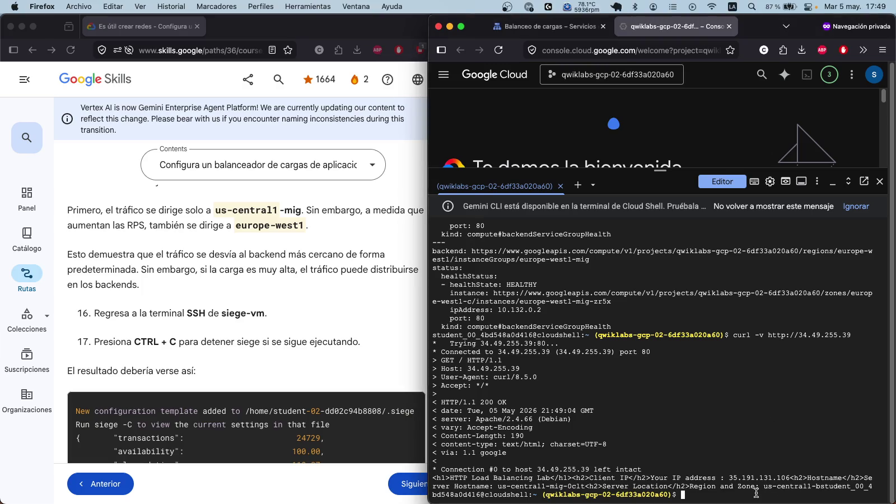
{"action": "key", "text": "super+v"}
{"action": "key", "text": "Return"}
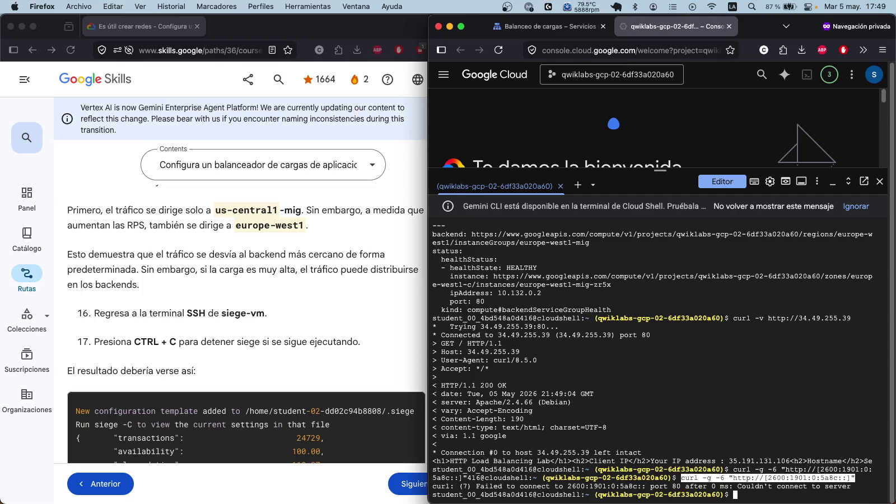
{"action": "mouse_move", "coordinate": [753, 494]}
{"action": "left_mouse_down"}
{"action": "mouse_move", "coordinate": [421, 279]}
{"action": "mouse_move", "coordinate": [427, 318]}
{"action": "left_mouse_up"}
{"action": "key", "text": "super+c"}
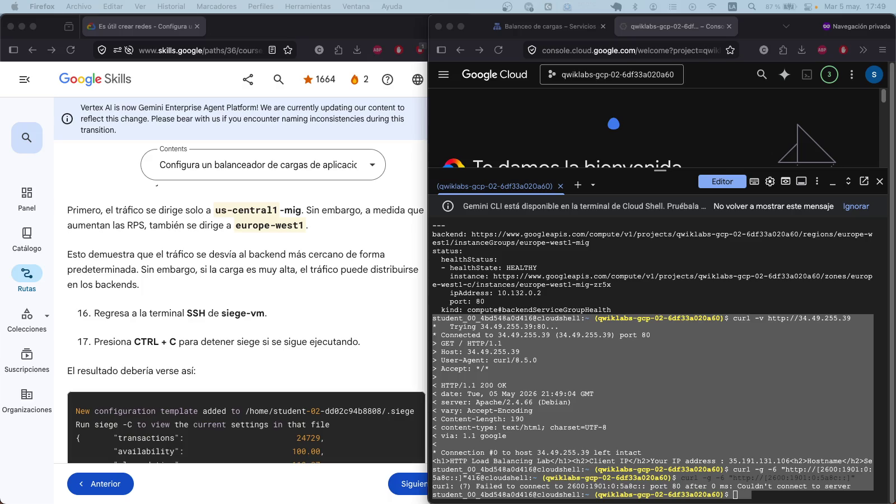
{"action": "left_click", "coordinate": [752, 498]}
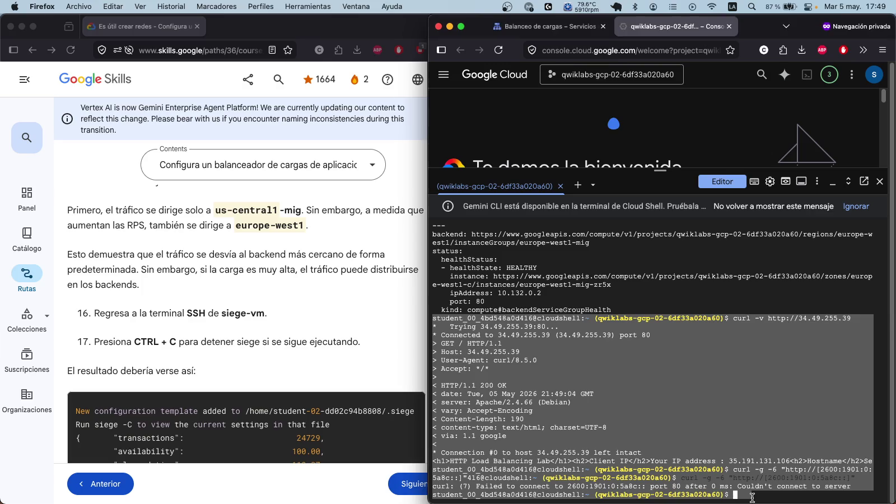
{"action": "key", "text": "super+v"}
{"action": "key", "text": "Return"}
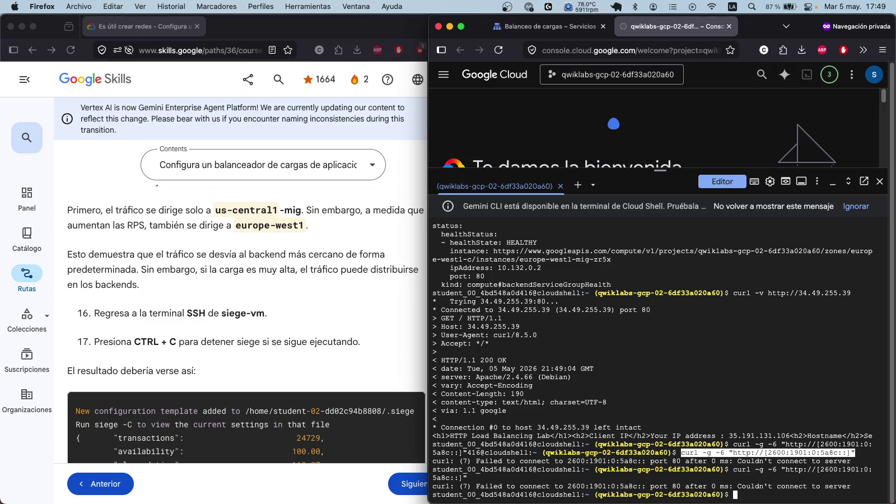
{"action": "key", "text": "super+space"}
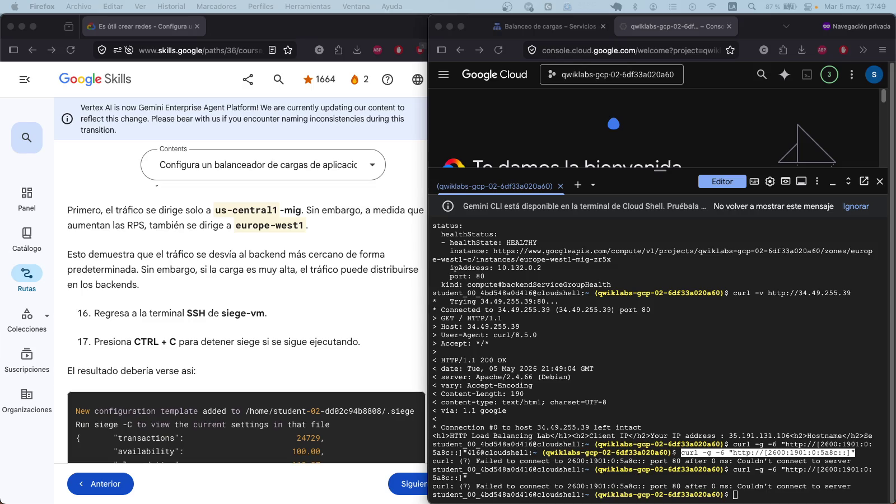
Step: Re-describe http-lb-ipv6-forwarding-rule at 2600:1901:0:5a8c::
{"action": "left_click", "coordinate": [815, 498]}
{"action": "key", "text": "super+v"}
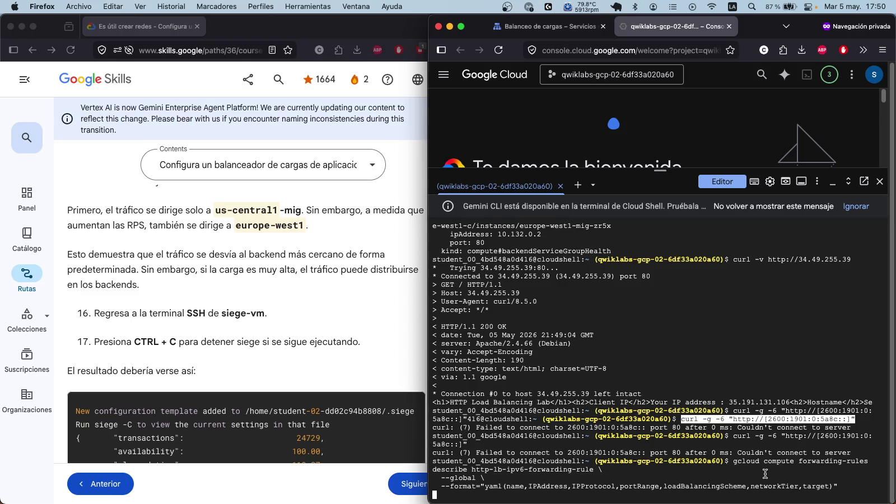
{"action": "mouse_move", "coordinate": [748, 493]}
{"action": "left_mouse_down"}
{"action": "mouse_move", "coordinate": [617, 436]}
{"action": "mouse_move", "coordinate": [432, 396]}
{"action": "left_mouse_up"}
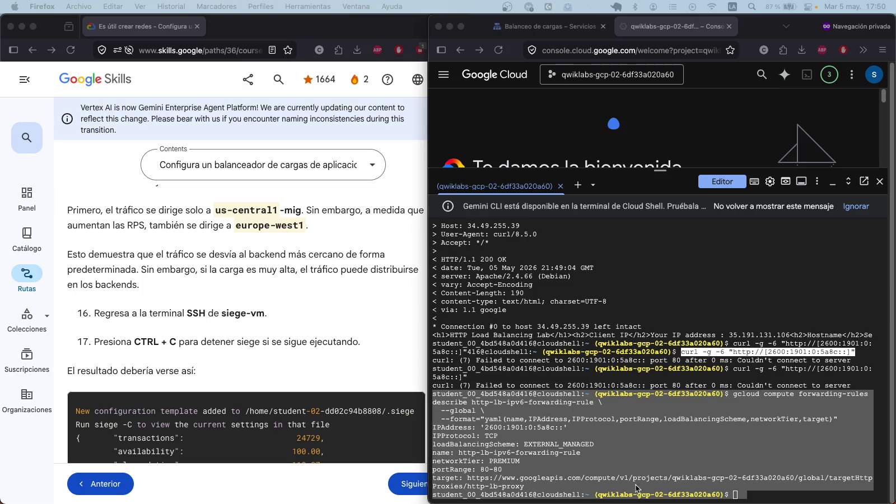
Step: List both global forwarding rules in table format and copy the port 80 entries targeting http-lb-proxy
{"action": "left_click", "coordinate": [748, 495]}
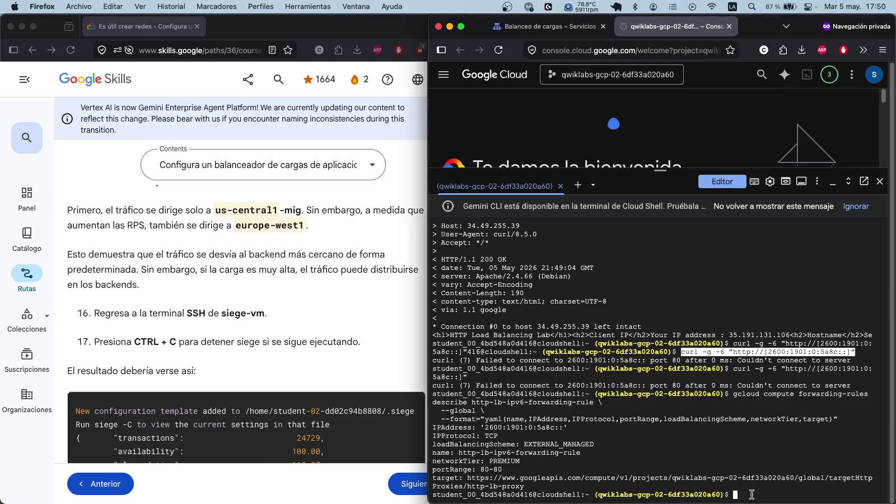
{"action": "key", "text": "super+v"}
{"action": "key", "text": "Return"}
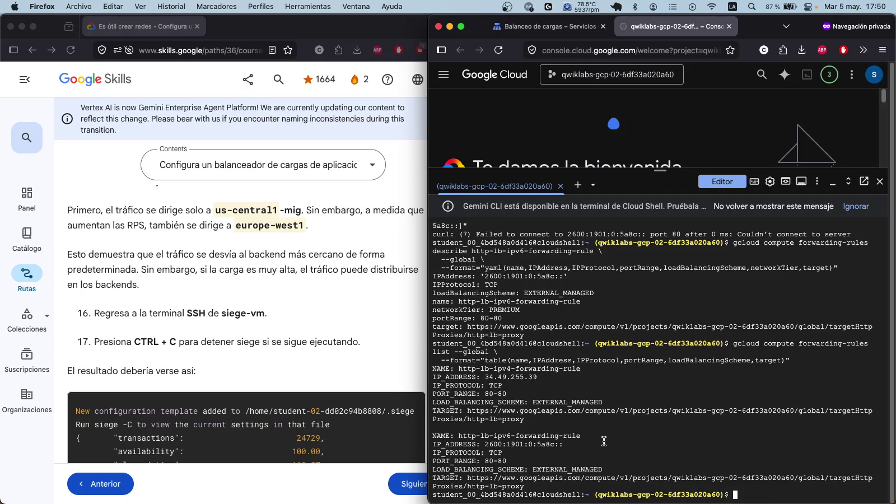
{"action": "mouse_move", "coordinate": [743, 489]}
{"action": "left_mouse_down"}
{"action": "mouse_move", "coordinate": [596, 438]}
{"action": "mouse_move", "coordinate": [428, 344]}
{"action": "left_mouse_up"}
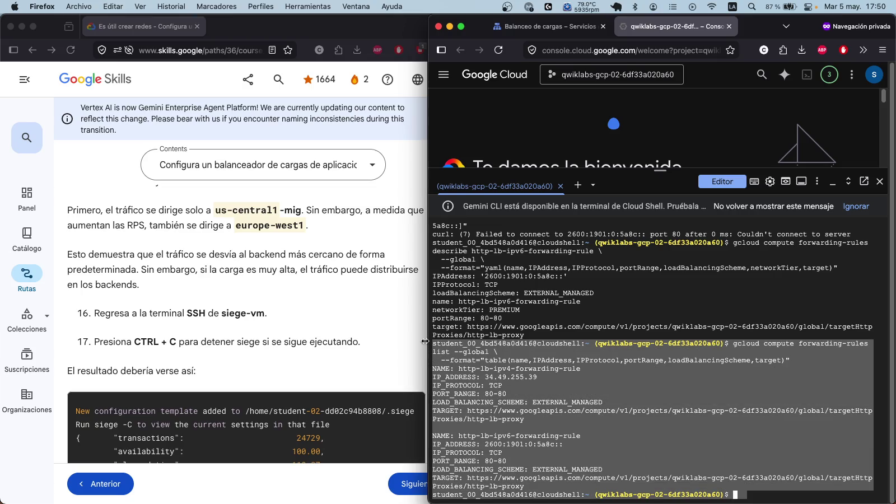
{"action": "key", "text": "super+Tab"}
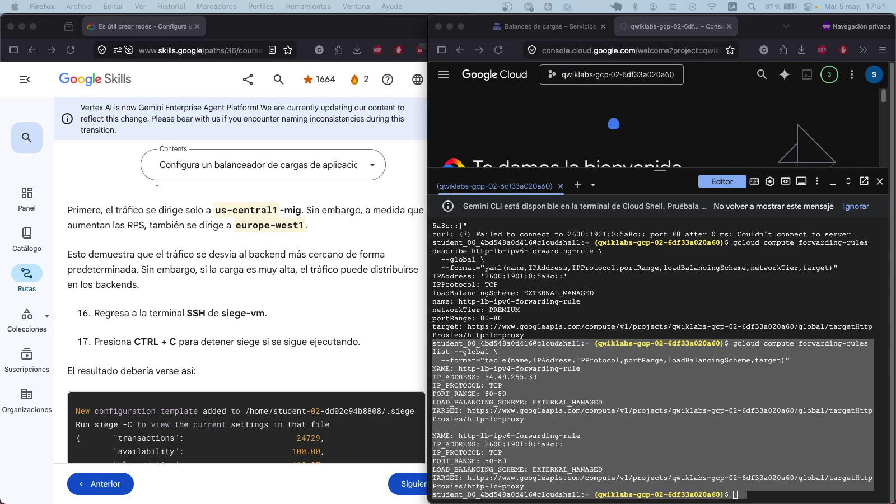
Step: Describe the IPv4 and IPv6 forwarding rules in YAML, confirming PREMIUM tier, and copy the output
{"action": "left_click", "coordinate": [802, 496]}
{"action": "left_click", "coordinate": [802, 495]}
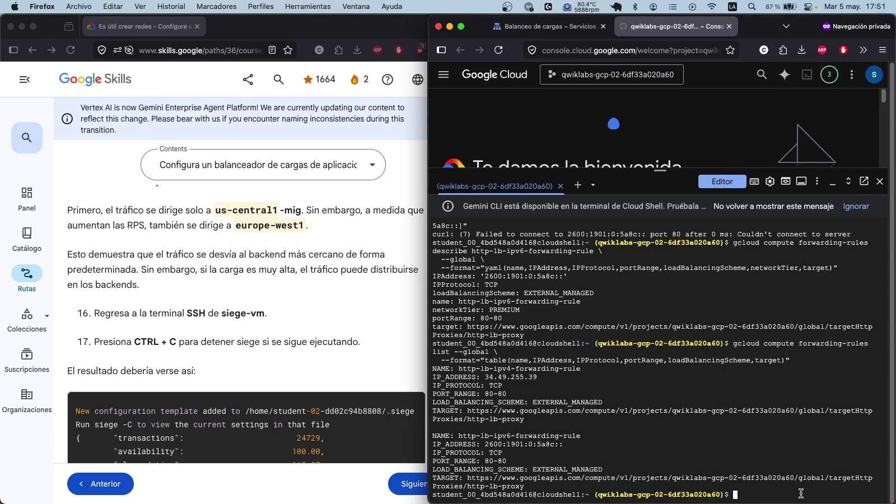
{"action": "key", "text": "super+v"}
{"action": "key", "text": "Return"}
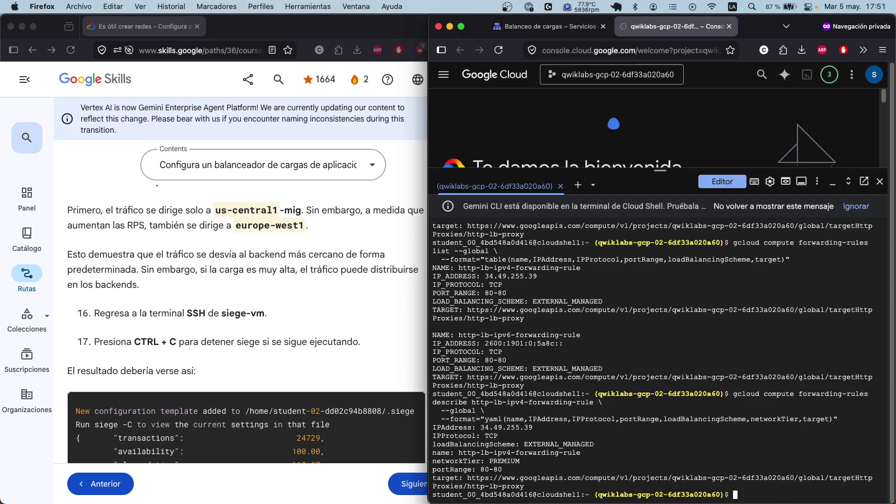
{"action": "left_click", "coordinate": [744, 491]}
{"action": "key", "text": "super+v"}
{"action": "key", "text": "Return"}
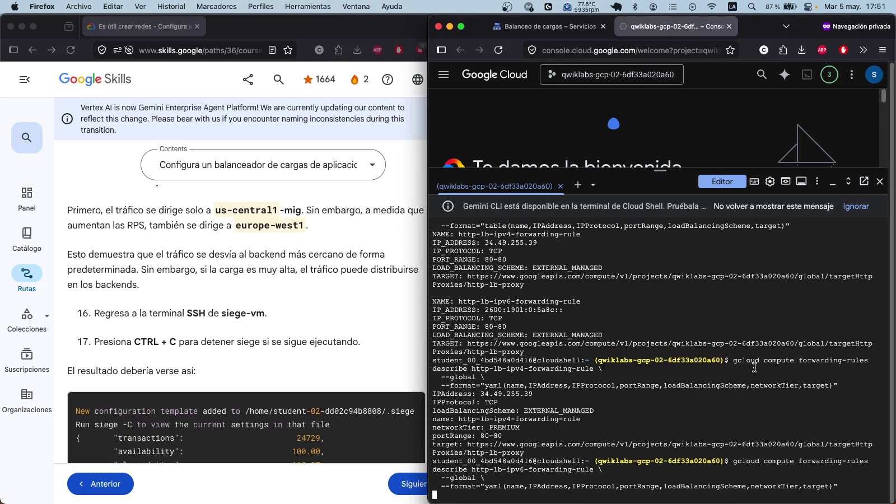
{"action": "mouse_move", "coordinate": [761, 495]}
{"action": "left_mouse_down"}
{"action": "mouse_move", "coordinate": [426, 350]}
{"action": "mouse_move", "coordinate": [420, 295]}
{"action": "left_mouse_up"}
{"action": "key", "text": "super+c"}
{"action": "key", "text": "super+Tab"}
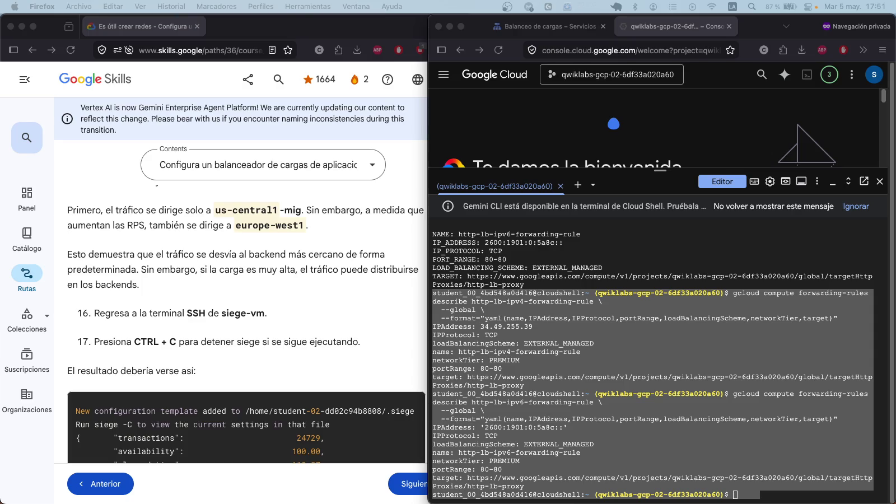
{"action": "left_click", "coordinate": [282, 253]}
Step: Check load-balancer progress and copy the failure "Please create the forwarding rules with required configuration."
{"action": "scroll", "coordinate": [268, 266], "scroll_direction": "up", "scroll_amount": 5}
{"action": "scroll", "coordinate": [261, 272], "scroll_direction": "up", "scroll_amount": 15}
{"action": "scroll", "coordinate": [246, 282], "scroll_direction": "up", "scroll_amount": 10}
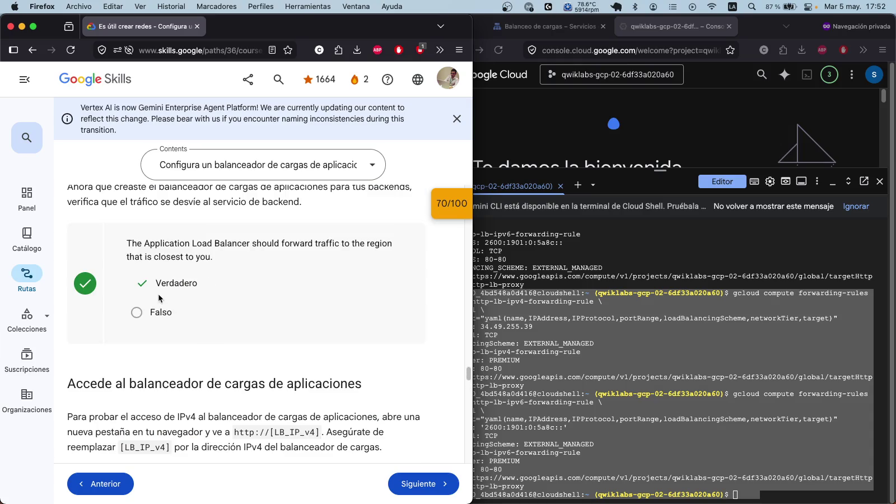
{"action": "scroll", "coordinate": [158, 293], "scroll_direction": "up", "scroll_amount": 3}
{"action": "left_click", "coordinate": [167, 264]}
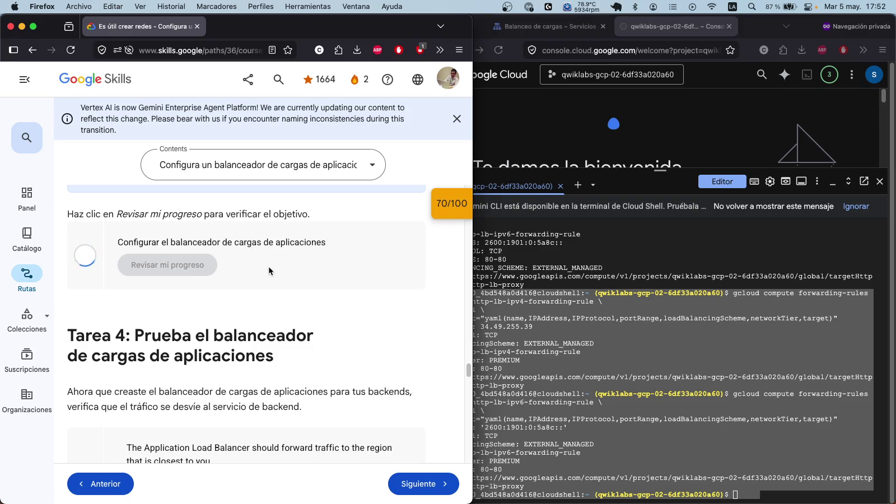
{"action": "mouse_move", "coordinate": [369, 282]}
{"action": "left_mouse_down"}
{"action": "mouse_move", "coordinate": [92, 287]}
{"action": "mouse_move", "coordinate": [119, 283]}
{"action": "mouse_move", "coordinate": [116, 246]}
{"action": "left_mouse_up"}
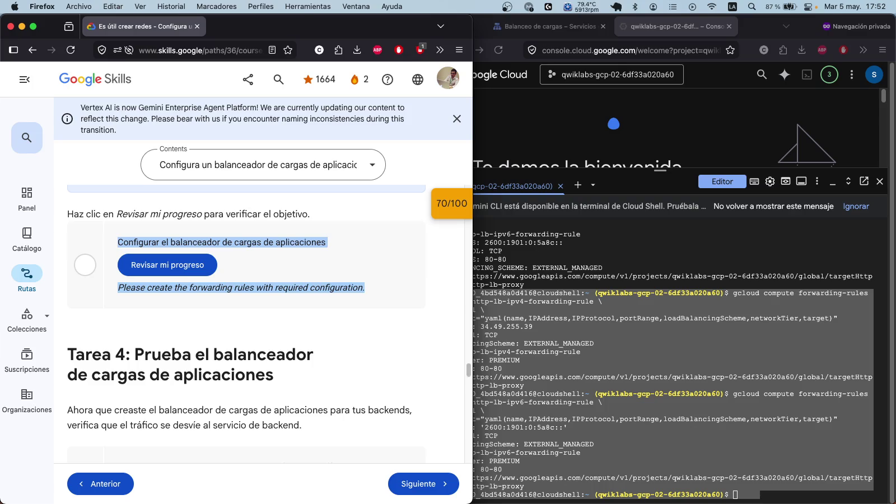
{"action": "key", "text": "super+shift+4"}
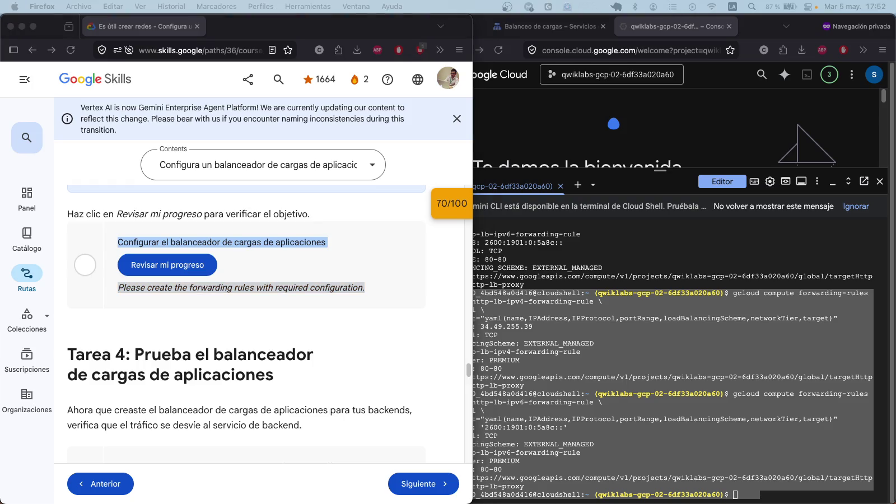
Step: List forwarding rules with gcloud, then in table format, and select the http-lb-ipv4/ipv6 output
{"action": "left_click", "coordinate": [777, 490]}
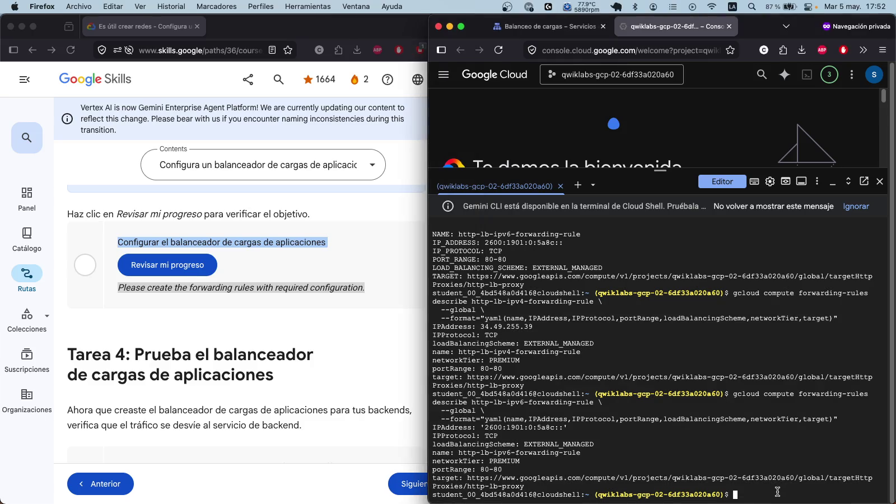
{"action": "key", "text": "super+v"}
{"action": "key", "text": "Return"}
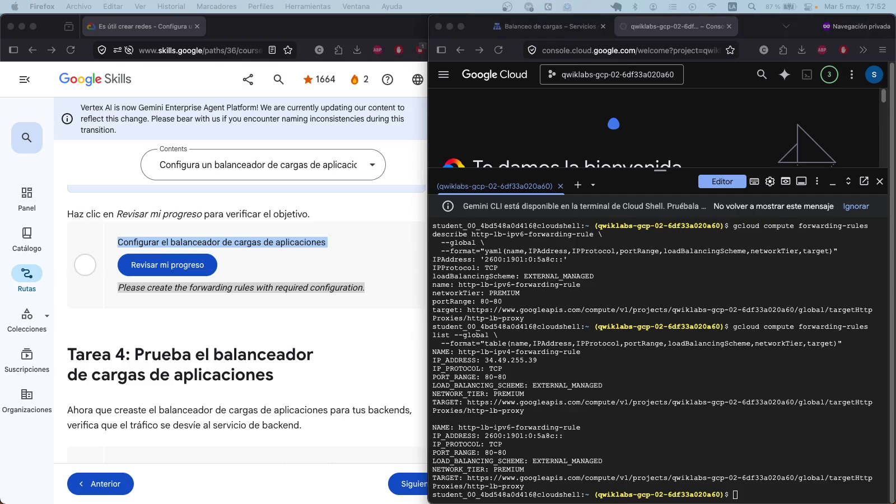
{"action": "left_click", "coordinate": [758, 493]}
{"action": "key", "text": "super+v"}
{"action": "key", "text": "Return"}
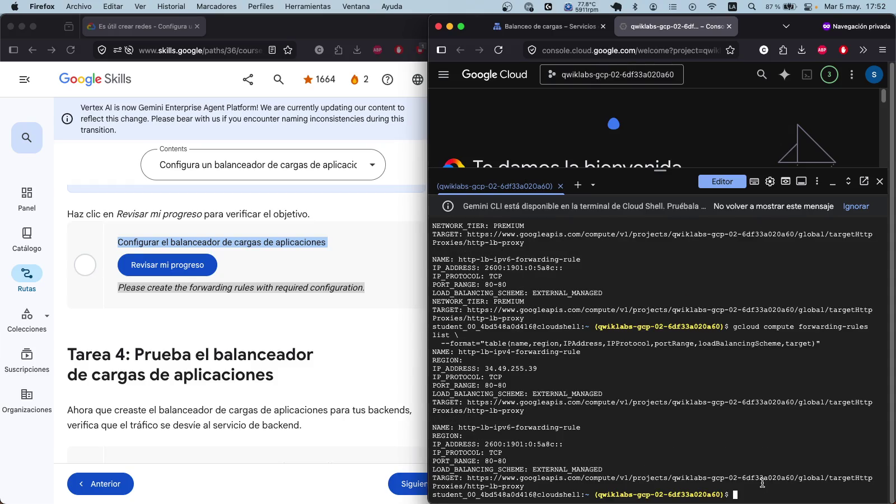
{"action": "mouse_move", "coordinate": [757, 494]}
{"action": "left_mouse_down"}
{"action": "mouse_move", "coordinate": [488, 481]}
{"action": "mouse_move", "coordinate": [468, 465]}
{"action": "mouse_move", "coordinate": [429, 325]}
{"action": "left_mouse_up"}
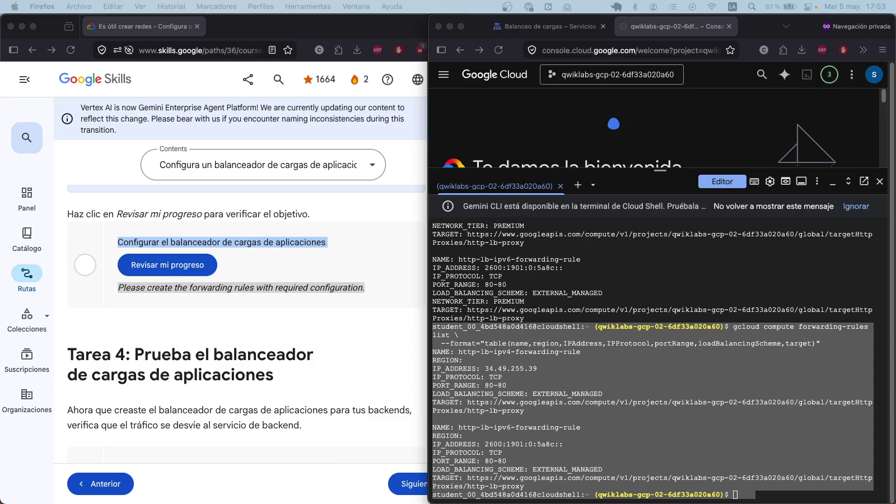
{"action": "left_click", "coordinate": [747, 498]}
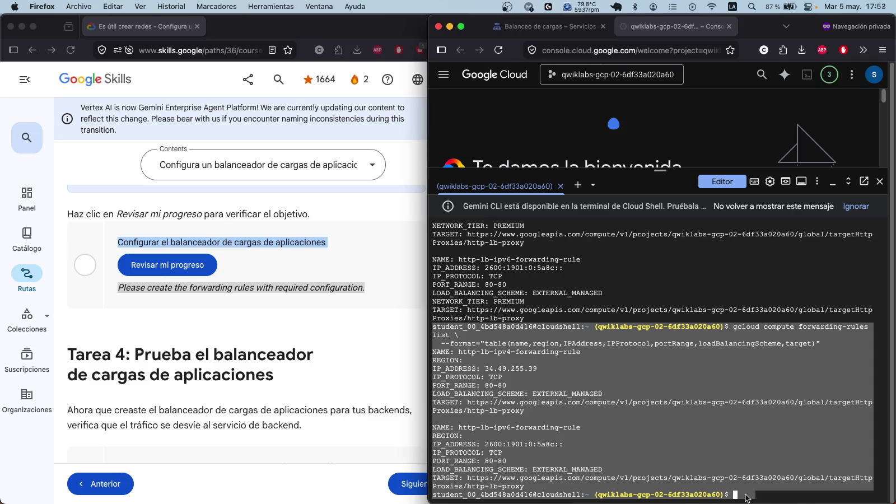
Step: Run the backend health and curl checks (both HEALTHY, 200 OK from 34.49.255.39), then reload the lab page
{"action": "key", "text": "super+v"}
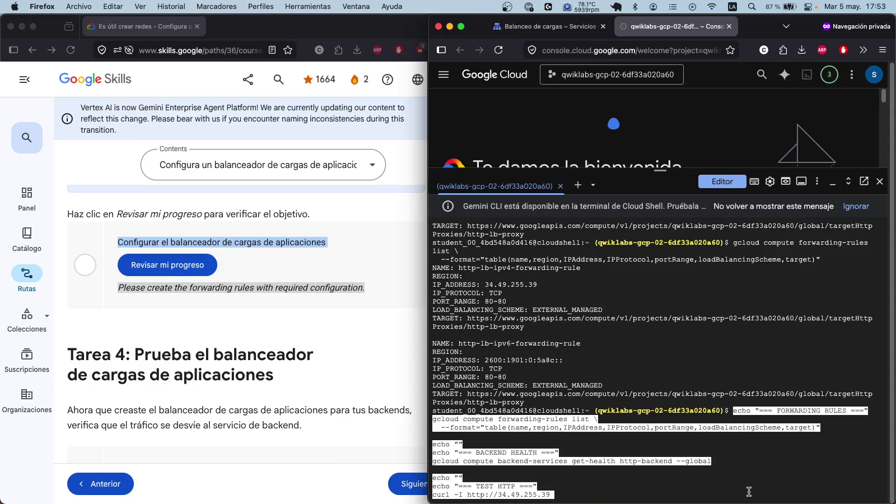
{"action": "right_click", "coordinate": [533, 403]}
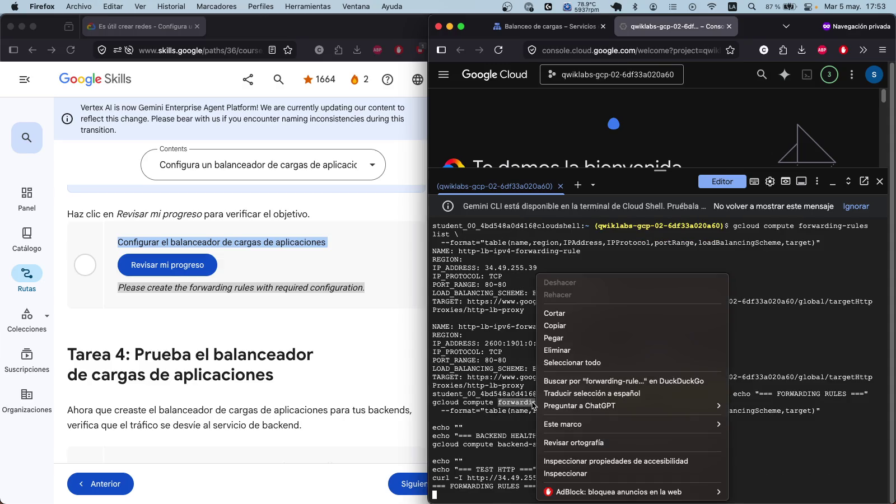
{"action": "left_click", "coordinate": [491, 324]}
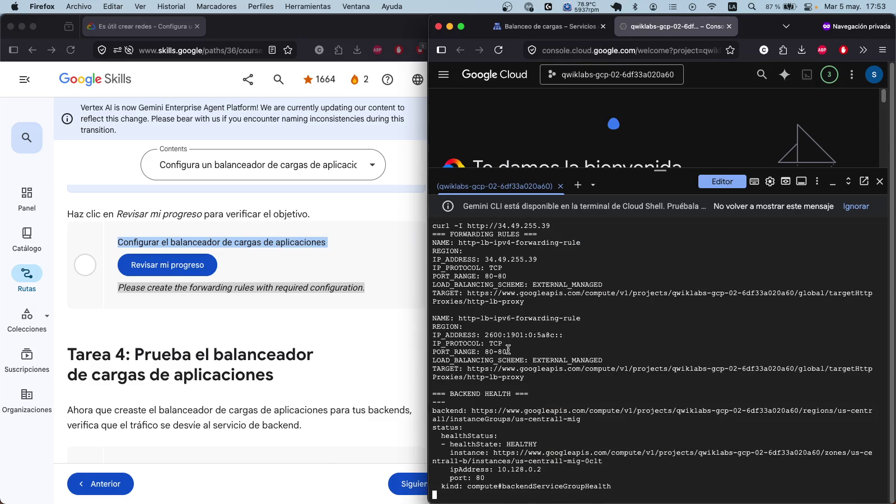
{"action": "right_click", "coordinate": [508, 349]}
{"action": "left_click", "coordinate": [737, 443]}
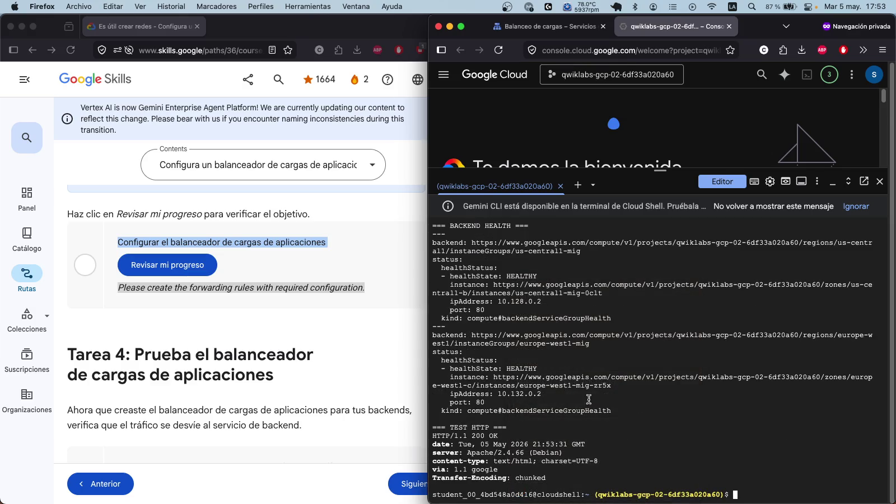
{"action": "mouse_move", "coordinate": [760, 495]}
{"action": "left_mouse_down"}
{"action": "mouse_move", "coordinate": [504, 364]}
{"action": "mouse_move", "coordinate": [451, 223]}
{"action": "left_mouse_up"}
{"action": "mouse_move", "coordinate": [451, 216]}
{"action": "left_mouse_down"}
{"action": "mouse_move", "coordinate": [433, 415]}
{"action": "mouse_move", "coordinate": [431, 347]}
{"action": "left_mouse_up"}
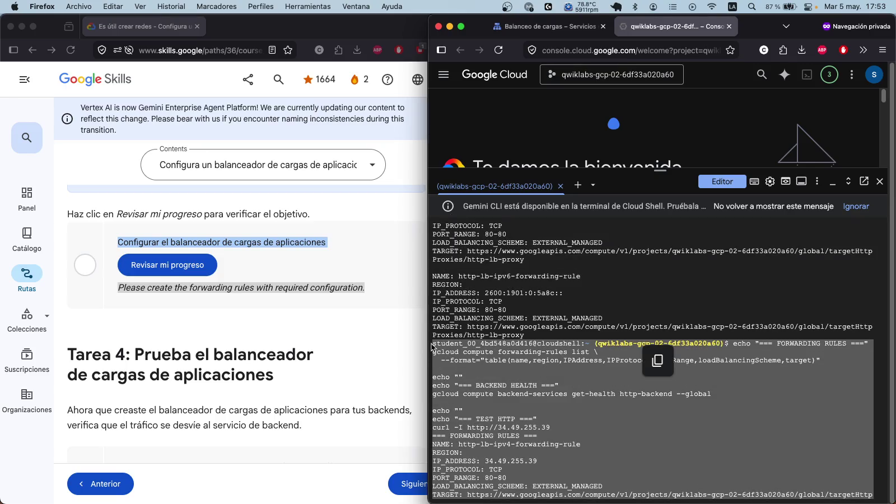
{"action": "left_click", "coordinate": [335, 357]}
{"action": "left_click", "coordinate": [72, 49]}
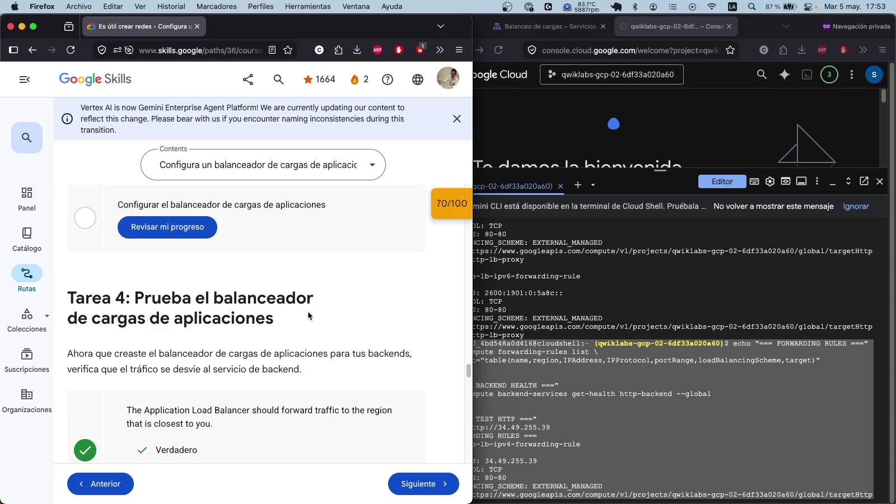
Step: Re-run the progress check and recheck the HTTP Load Balancer checkpoint, still scoring 20/25
{"action": "scroll", "coordinate": [308, 311], "scroll_direction": "up", "scroll_amount": 3}
{"action": "left_click", "coordinate": [173, 380]}
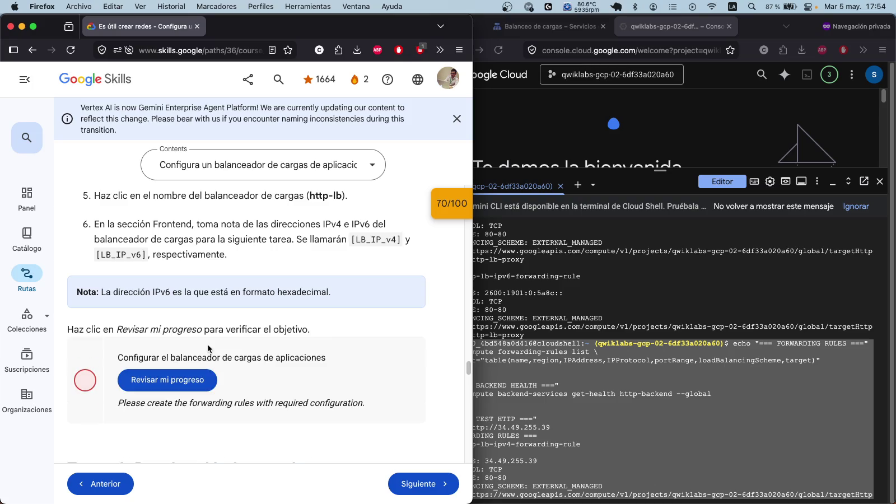
{"action": "left_click", "coordinate": [437, 212]}
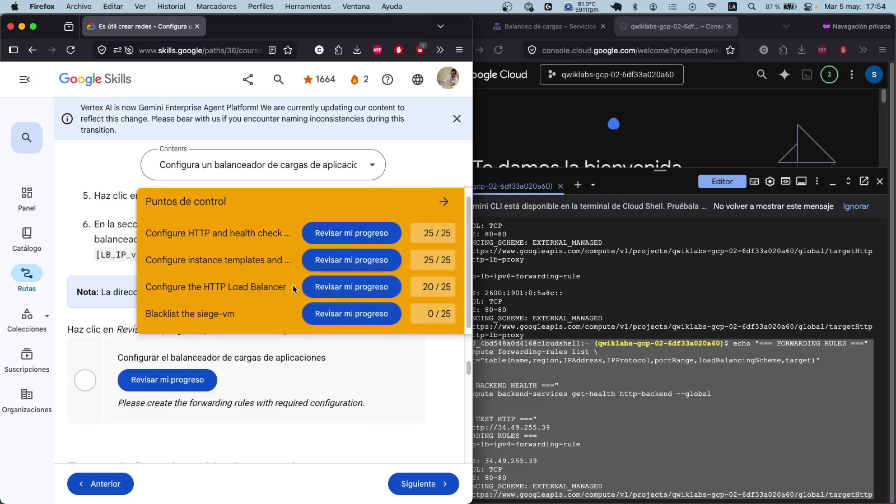
{"action": "left_click", "coordinate": [352, 289]}
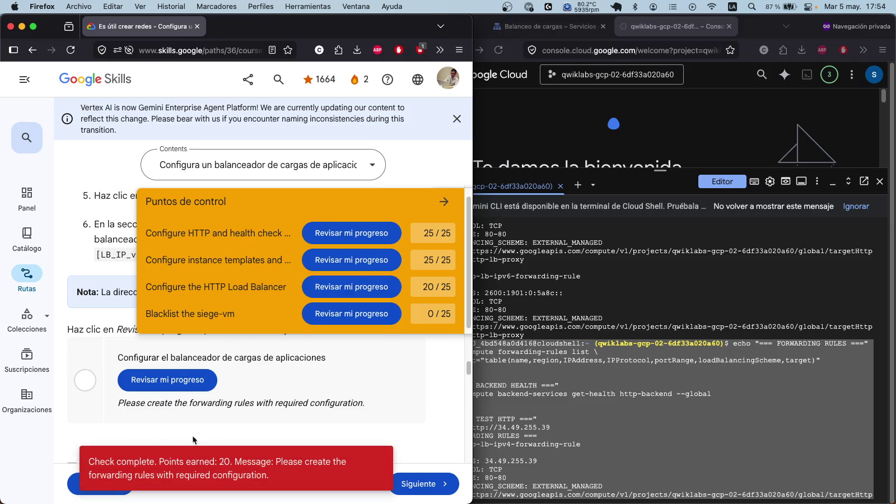
Step: Copy the forwarding-rules result message and collapse the checkpoint score panel
{"action": "left_click_drag", "start_coordinate": [282, 478], "coordinate": [84, 463]}
{"action": "key", "text": "super+Tab"}
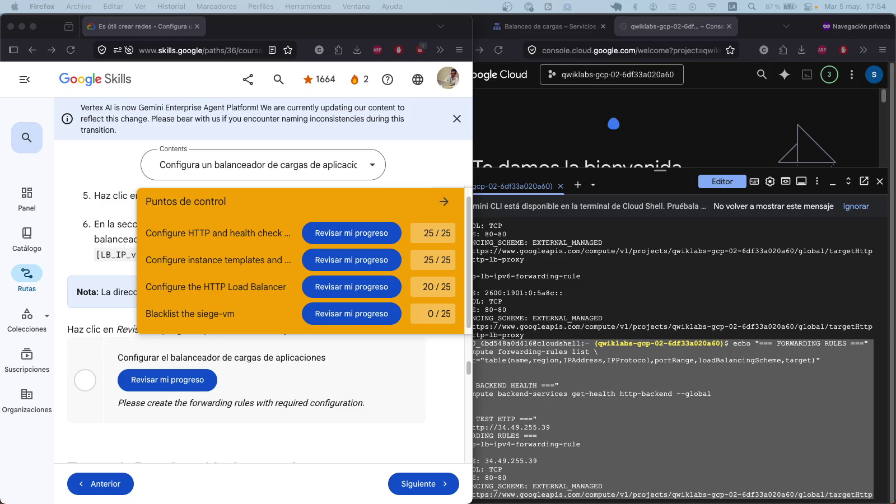
{"action": "left_click", "coordinate": [398, 419]}
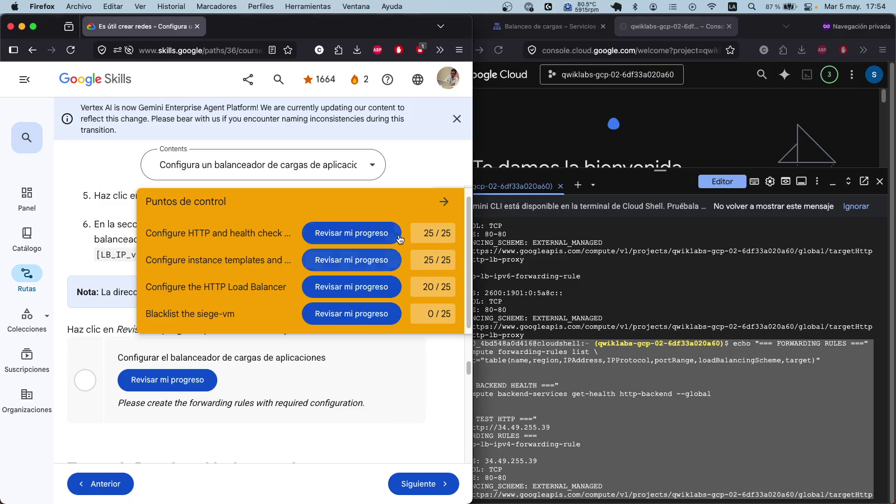
{"action": "left_click", "coordinate": [431, 202]}
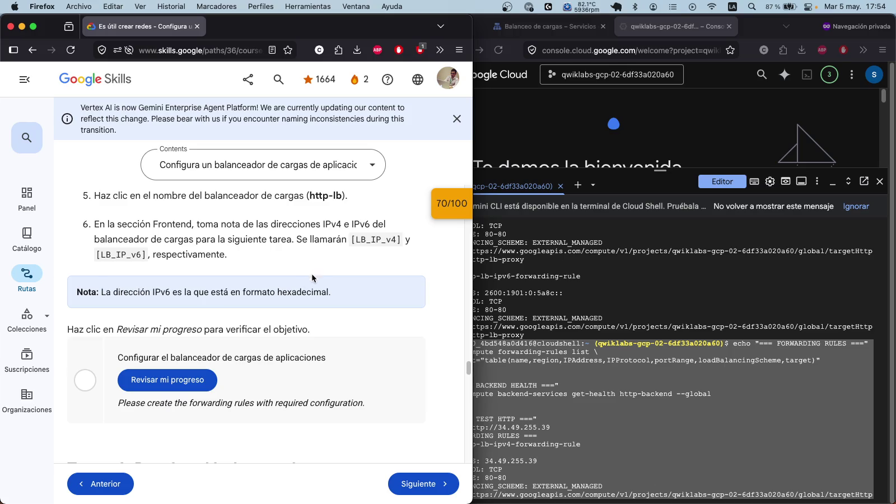
{"action": "scroll", "coordinate": [293, 239], "scroll_direction": "up", "scroll_amount": 10}
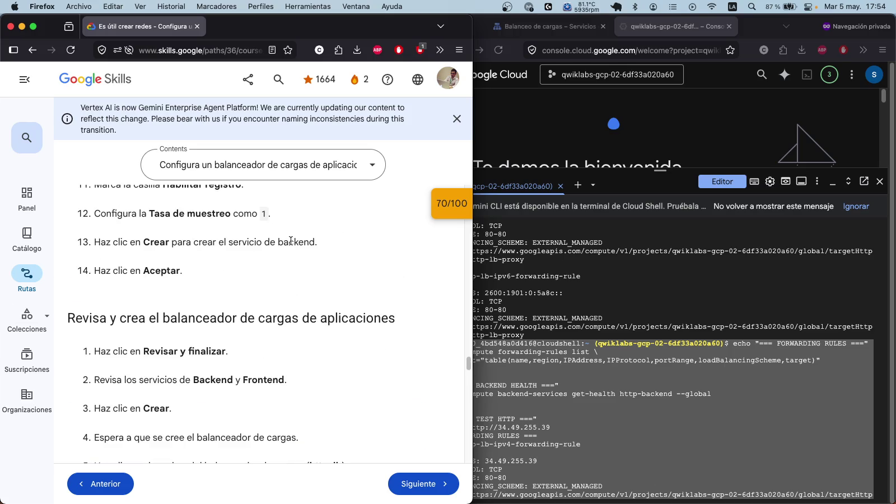
{"action": "scroll", "coordinate": [291, 239], "scroll_direction": "down", "scroll_amount": 1}
{"action": "scroll", "coordinate": [141, 277], "scroll_direction": "up", "scroll_amount": 5}
{"action": "scroll", "coordinate": [141, 278], "scroll_direction": "up", "scroll_amount": 9}
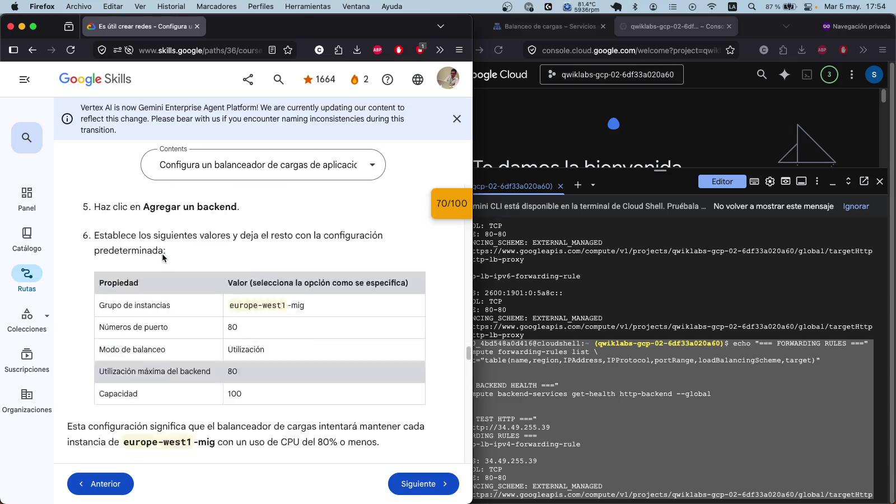
{"action": "scroll", "coordinate": [162, 254], "scroll_direction": "up", "scroll_amount": 10}
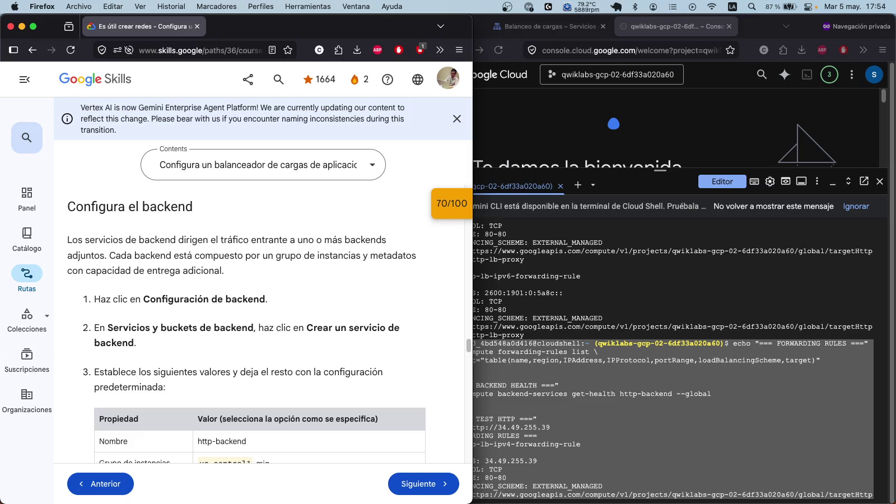
{"action": "scroll", "coordinate": [312, 230], "scroll_direction": "up", "scroll_amount": 10}
{"action": "scroll", "coordinate": [314, 236], "scroll_direction": "up", "scroll_amount": 15}
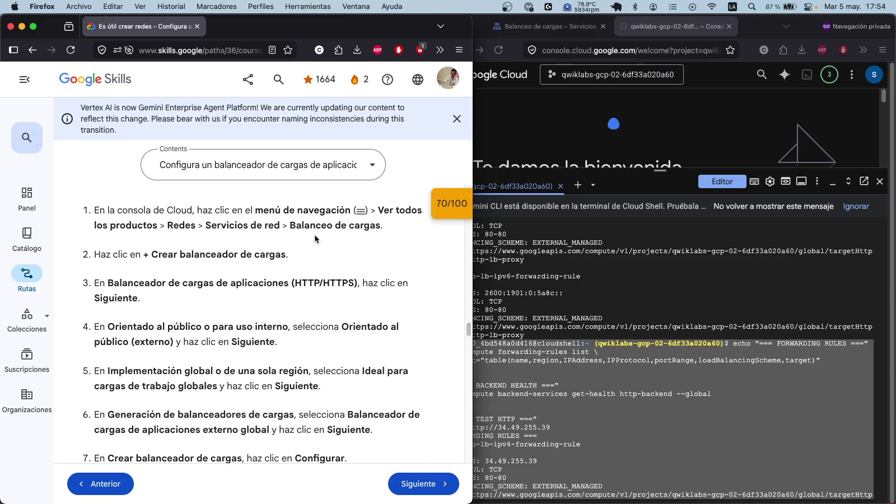
{"action": "scroll", "coordinate": [312, 232], "scroll_direction": "up", "scroll_amount": 10}
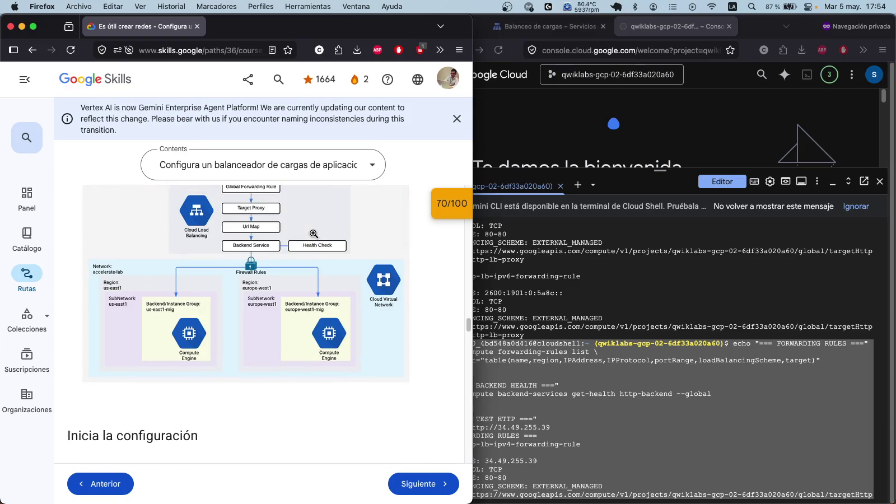
{"action": "scroll", "coordinate": [313, 233], "scroll_direction": "up", "scroll_amount": 1}
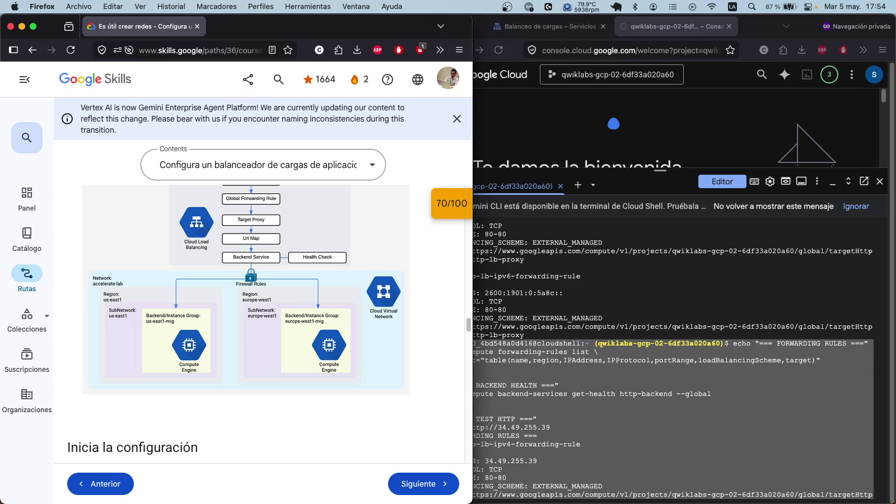
{"action": "scroll", "coordinate": [424, 276], "scroll_direction": "down", "scroll_amount": 10}
{"action": "scroll", "coordinate": [424, 275], "scroll_direction": "down", "scroll_amount": 5}
{"action": "scroll", "coordinate": [425, 276], "scroll_direction": "down", "scroll_amount": 2}
{"action": "scroll", "coordinate": [424, 275], "scroll_direction": "down", "scroll_amount": 6}
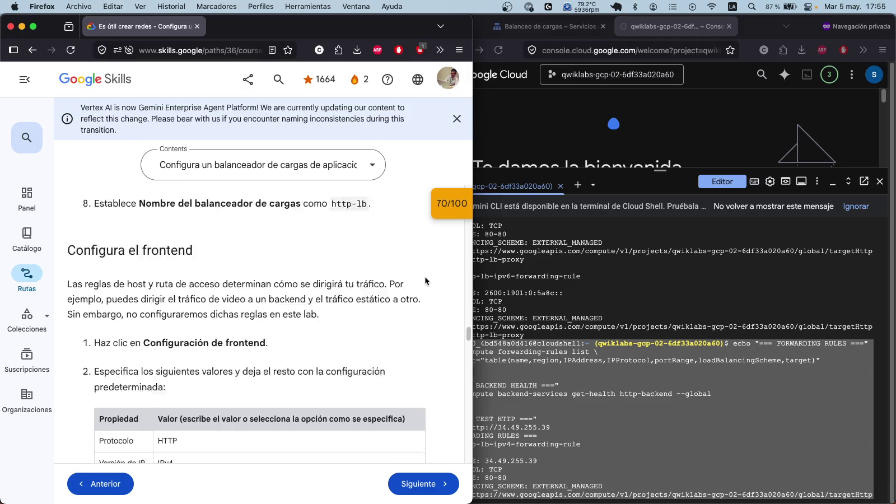
{"action": "scroll", "coordinate": [424, 276], "scroll_direction": "down", "scroll_amount": 8}
{"action": "scroll", "coordinate": [424, 275], "scroll_direction": "down", "scroll_amount": 5}
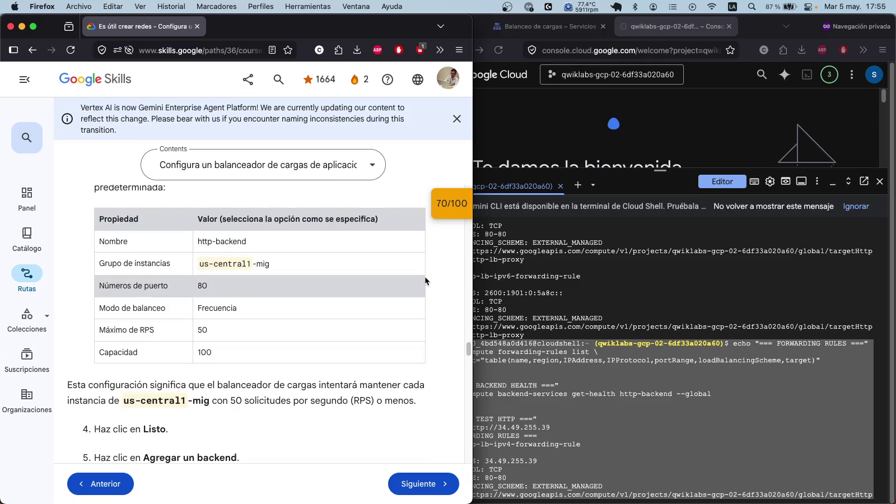
{"action": "scroll", "coordinate": [425, 276], "scroll_direction": "down", "scroll_amount": 9}
{"action": "scroll", "coordinate": [424, 275], "scroll_direction": "down", "scroll_amount": 10}
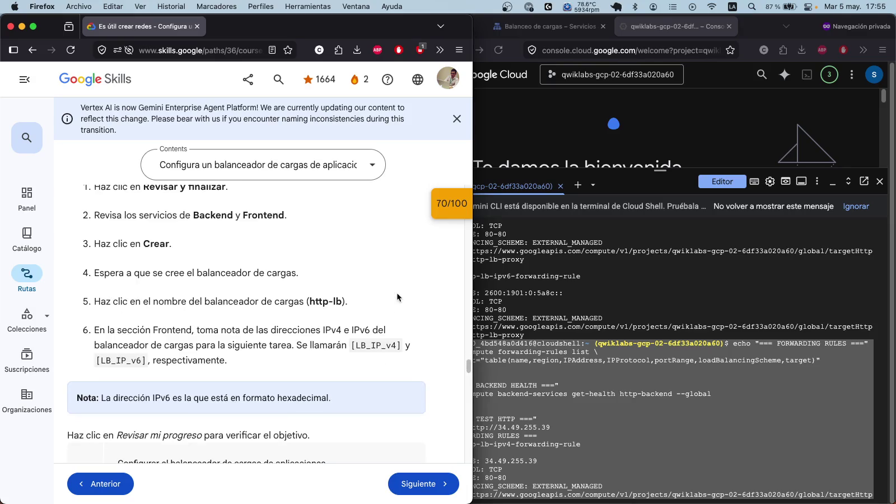
{"action": "scroll", "coordinate": [396, 293], "scroll_direction": "down", "scroll_amount": 3}
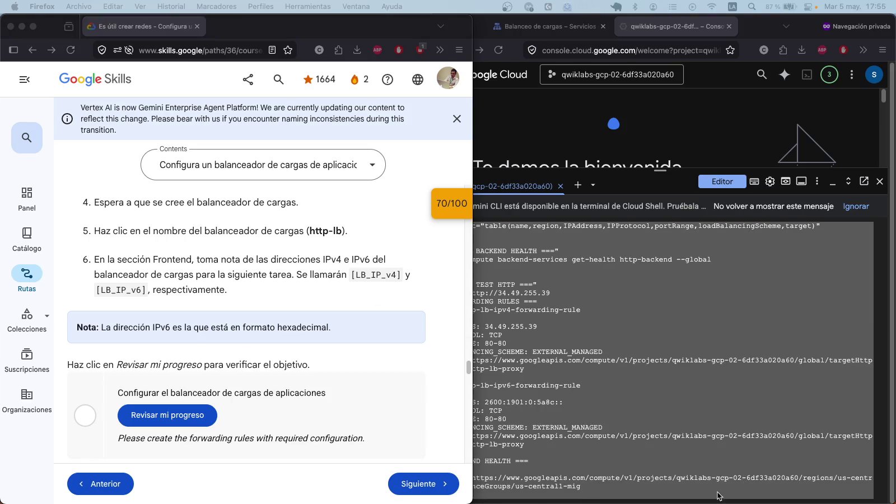
Step: Create the IPv4 http-lb-forwarding-rule and IPv6 http-lb-forwarding-rule-2 with gcloud
{"action": "left_click", "coordinate": [728, 455]}
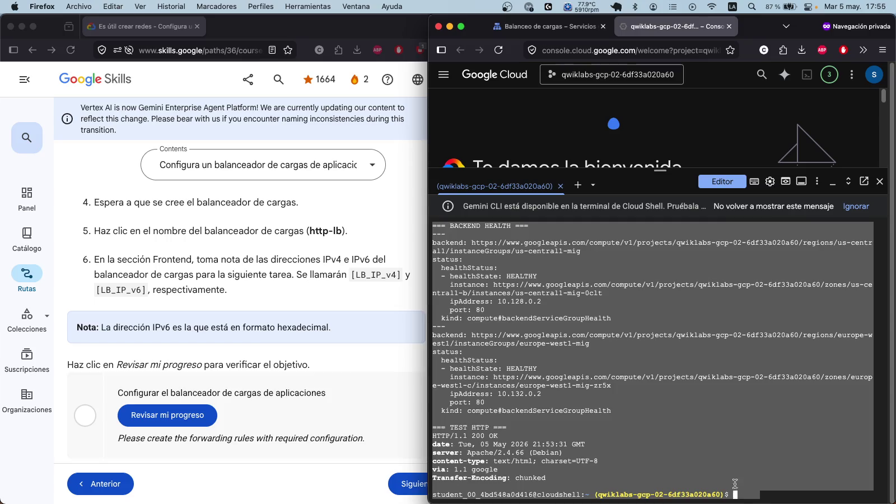
{"action": "type", "text": "gcloud compute forwarding-rules create http-lb-forwarding-rule \\   --global \\   --load-balancing-scheme=EXTERNAL \\   --network-tier=PREMIUM \\   --target-http-proxy=http-lb-proxy \\   --ports=80"}
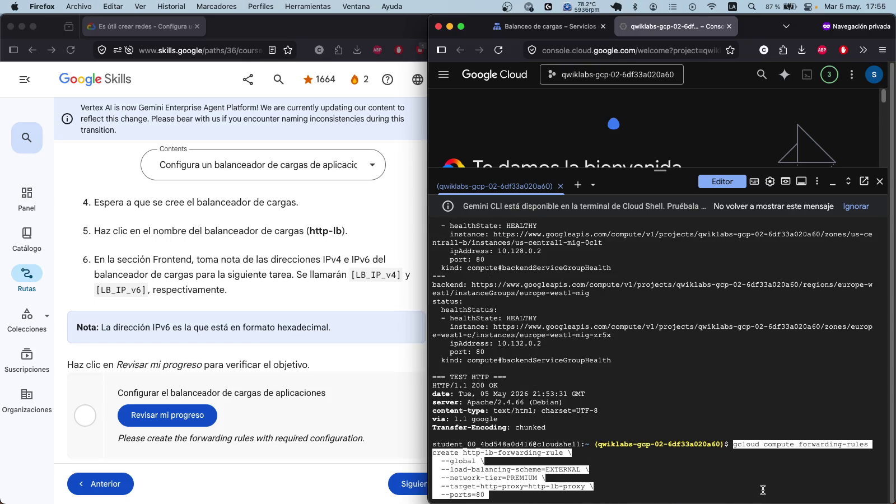
{"action": "key", "text": "Return"}
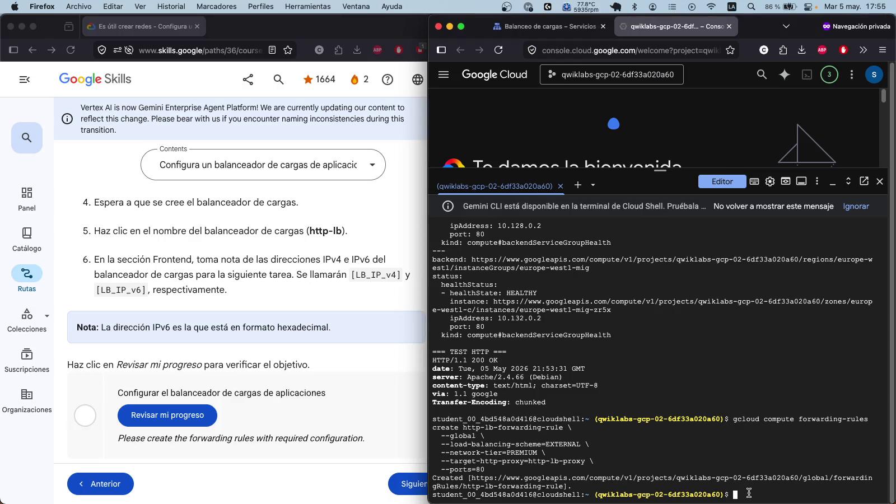
{"action": "type", "text": "gcloud compute forwarding-rules create http-lb-forwarding-rule-2 \\   --global \\   --load-balancing-scheme=EXTERNAL \\   --network-tier=PREMIUM \\   --target-http-proxy=http-lb-proxy \\   --ip-version=IPV6 \\   --ports=80"}
{"action": "key", "text": "Return"}
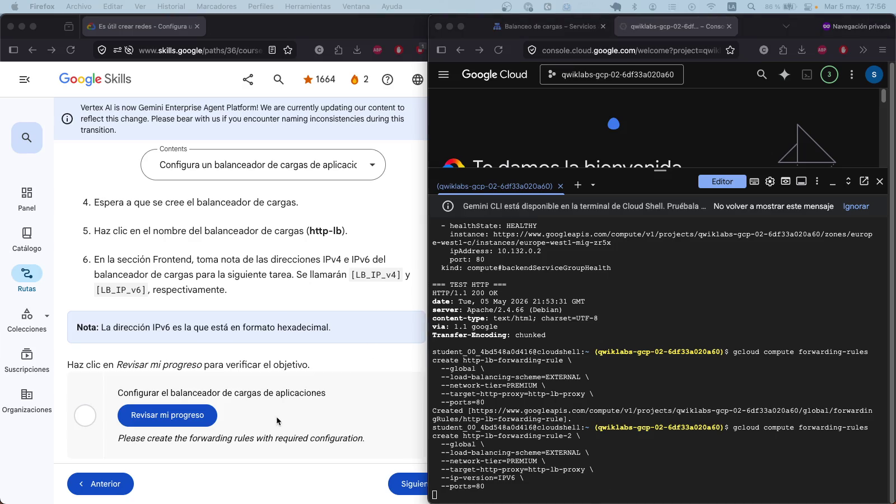
Step: Run gcloud compute forwarding-rules list --global, showing all four forwarding rules
{"action": "left_click", "coordinate": [650, 470]}
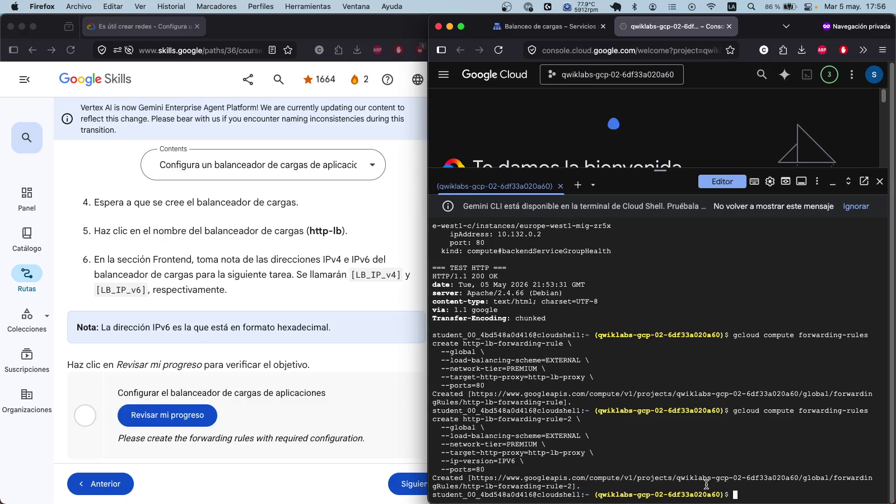
{"action": "key", "text": "super+v"}
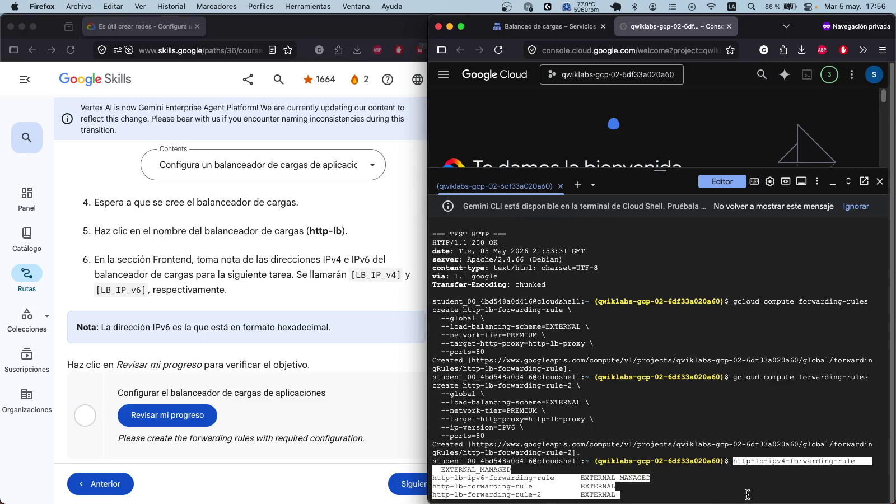
{"action": "key", "text": "Return"}
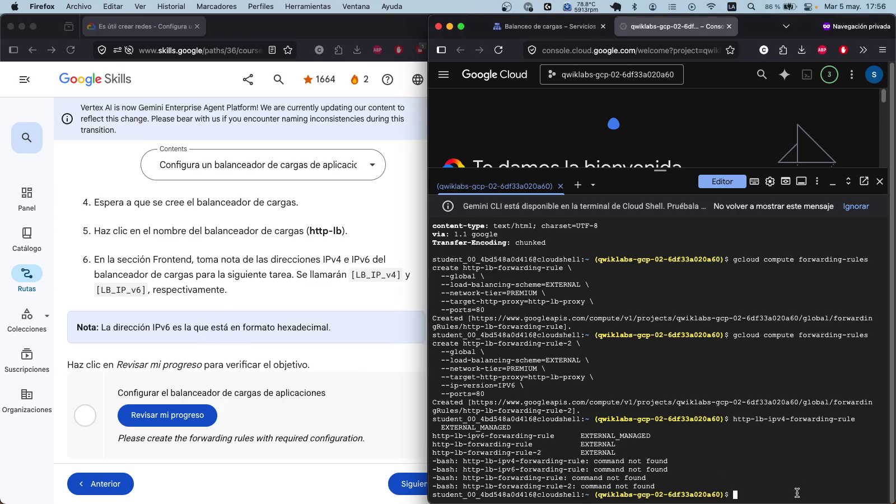
{"action": "type", "text": "gcloud compute forwarding-rules list --global \\   --format=\"table(name,IPAddress,IPProtocol,portRange,loadBalancingScheme,networkTier,target)\""}
{"action": "key", "text": "Return"}
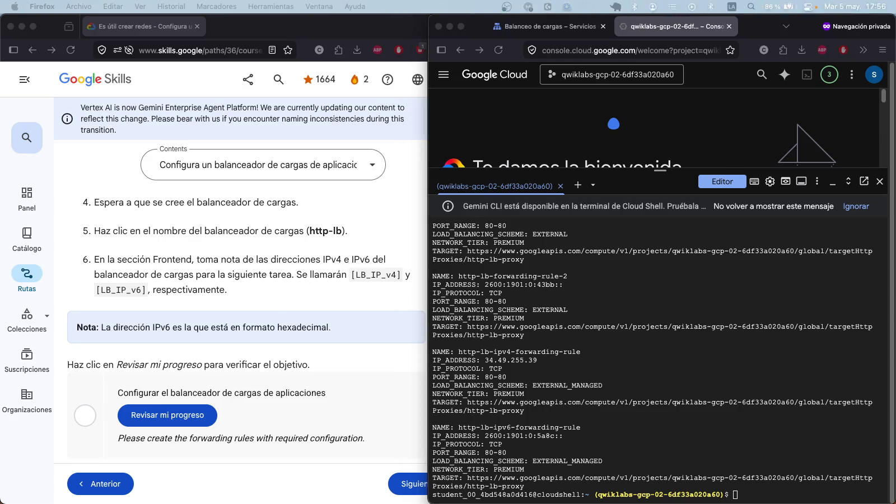
{"action": "left_click", "coordinate": [782, 491]}
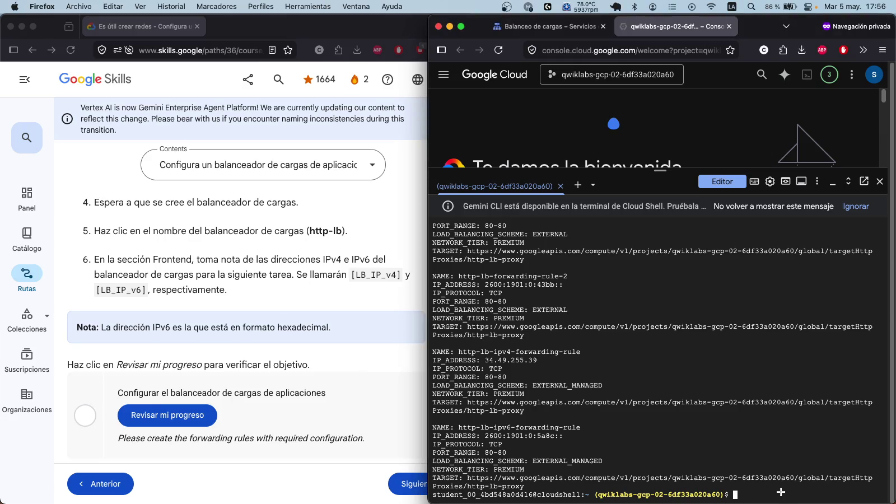
Step: Store 34.49.233.128 in LB_CLASSIC_IP, echo it and curl it, getting an empty reply
{"action": "type", "text": "v"}
{"action": "key", "text": "BackSpace"}
{"action": "type", "text": "LB_CLASSIC_IP=$(gcloud compute forwarding-rules describe http-lb-forwarding-rule \\   --global \\   --format=\"get(IPAddress)\")"}
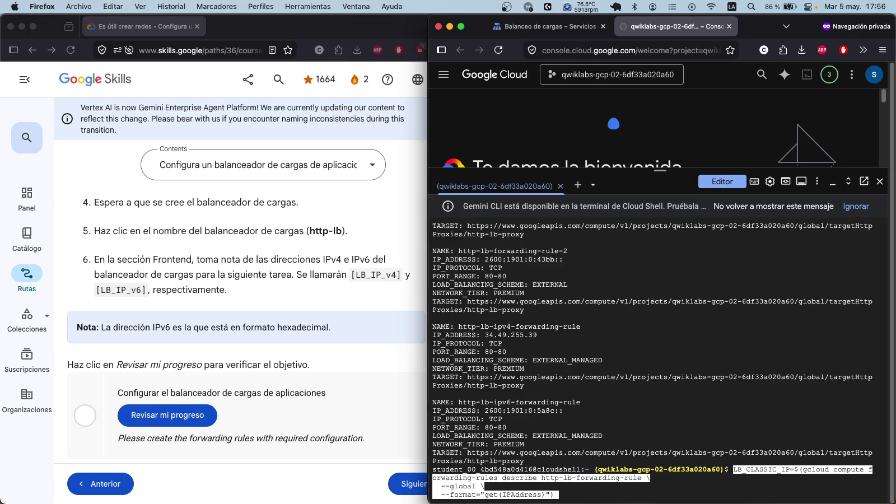
{"action": "key", "text": "Return"}
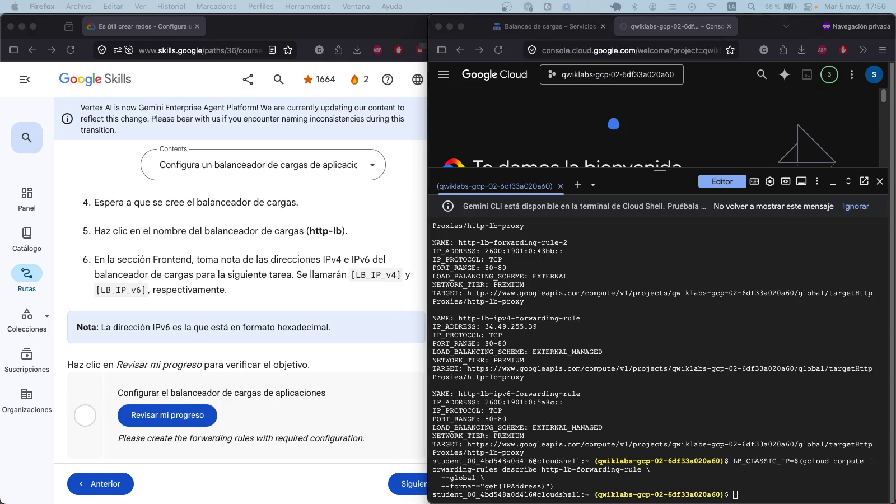
{"action": "left_click", "coordinate": [734, 497]}
{"action": "type", "text": "echo $LB_CLASSIC_IP curl -I http://$LB_CLASSIC_IP"}
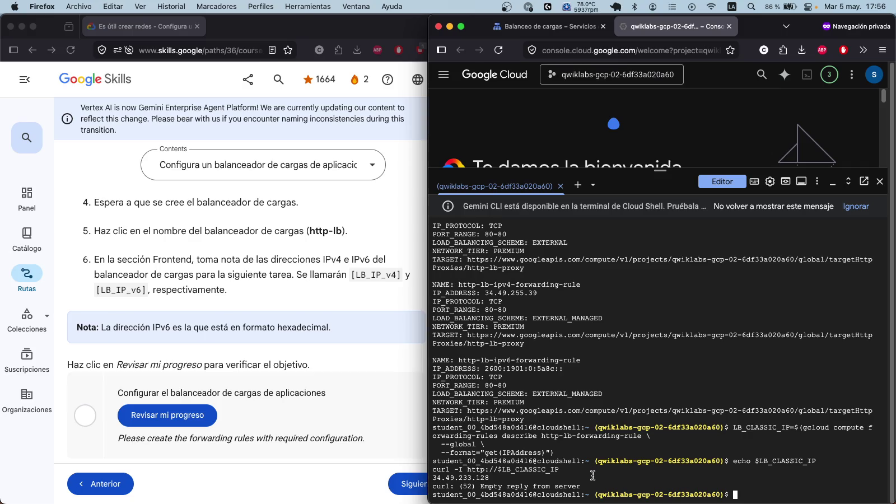
{"action": "left_click_drag", "start_coordinate": [768, 497], "coordinate": [410, 457]}
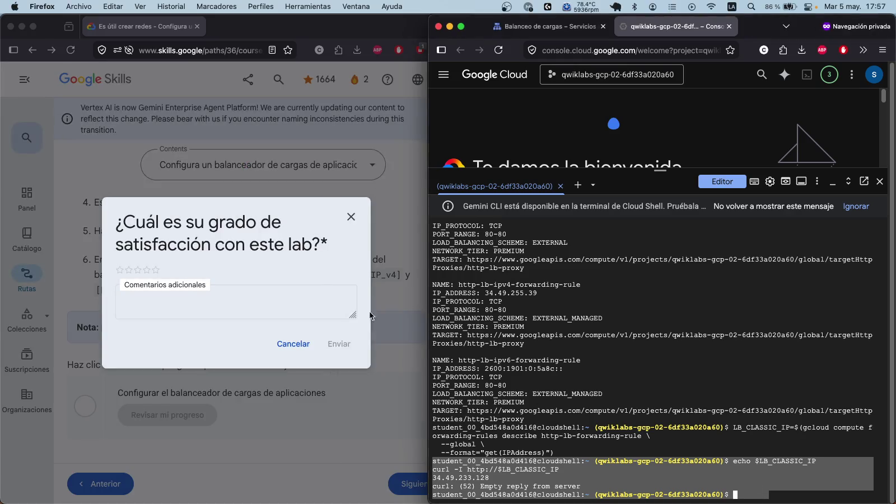
Step: Submit a five-star lab rating with comment 'I like the lab' and continue to the Cuestionario
{"action": "left_click", "coordinate": [174, 269]}
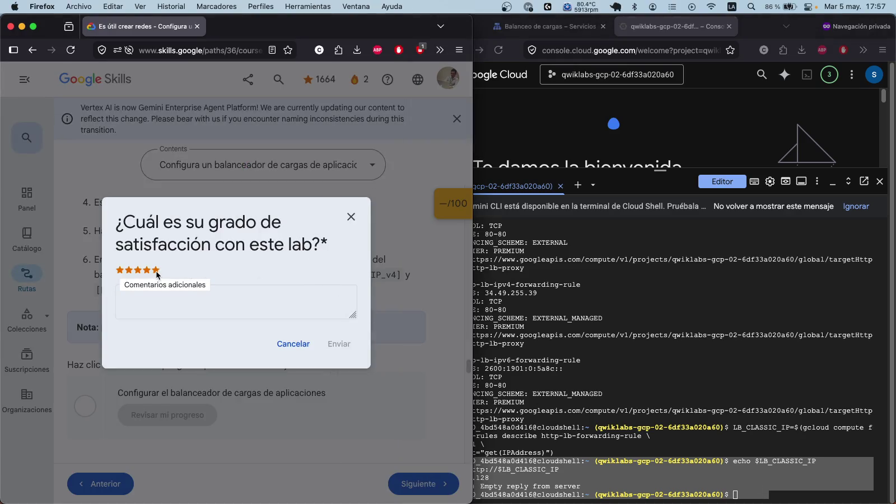
{"action": "left_click", "coordinate": [156, 270]}
{"action": "left_click", "coordinate": [198, 311]}
{"action": "type", "text": "I ike"}
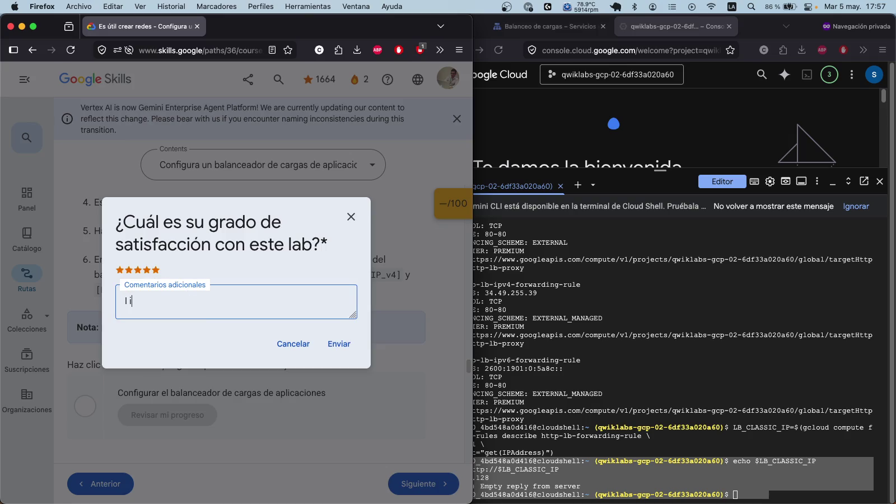
{"action": "key", "text": "BackSpace"}
{"action": "key", "text": "BackSpace"}
{"action": "key", "text": "BackSpace"}
{"action": "type", "text": "like the "}
{"action": "type", "text": "lab"}
{"action": "left_click", "coordinate": [342, 348]}
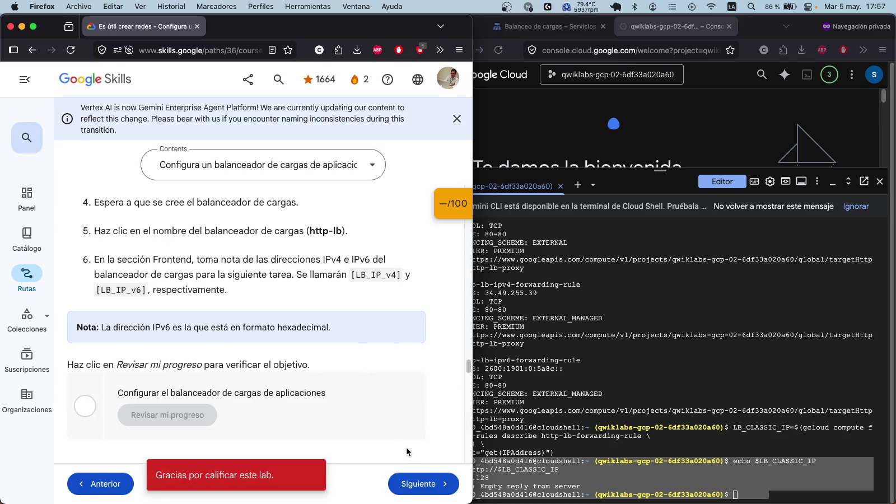
{"action": "left_click", "coordinate": [431, 482]}
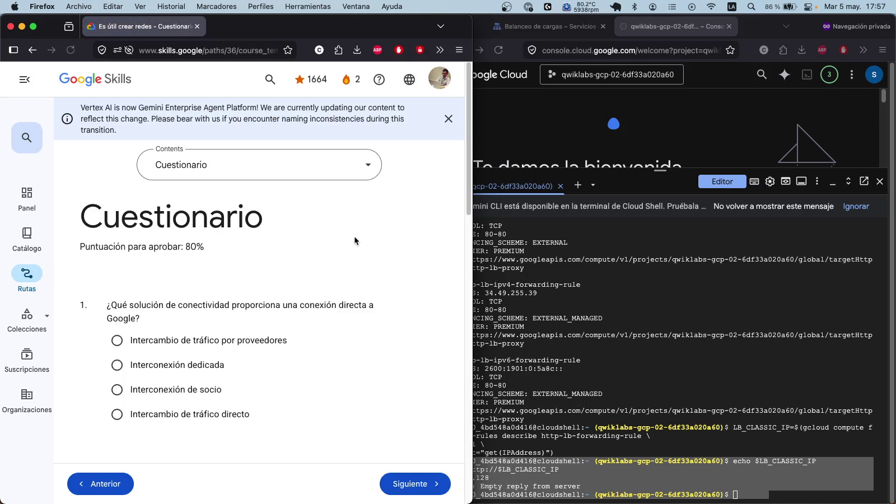
Step: Select the quiz questions and answer options and copy them with the Copiar menu item
{"action": "scroll", "coordinate": [218, 318], "scroll_direction": "down", "scroll_amount": 3}
{"action": "mouse_move", "coordinate": [106, 203]}
{"action": "left_mouse_down"}
{"action": "mouse_move", "coordinate": [179, 270]}
{"action": "mouse_move", "coordinate": [224, 484]}
{"action": "mouse_move", "coordinate": [314, 502]}
{"action": "mouse_move", "coordinate": [328, 488]}
{"action": "mouse_move", "coordinate": [359, 314]}
{"action": "mouse_move", "coordinate": [403, 317]}
{"action": "left_mouse_up"}
{"action": "right_click", "coordinate": [403, 317]}
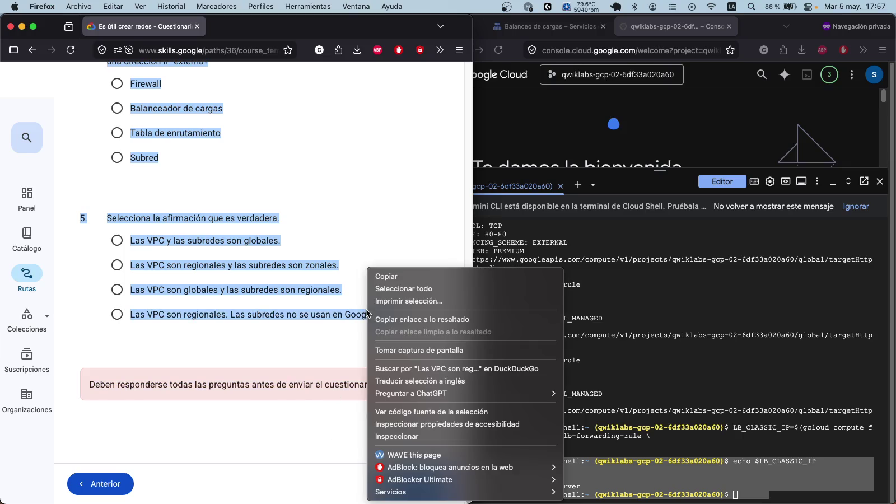
{"action": "left_click", "coordinate": [401, 280]}
{"action": "left_click", "coordinate": [480, 477]}
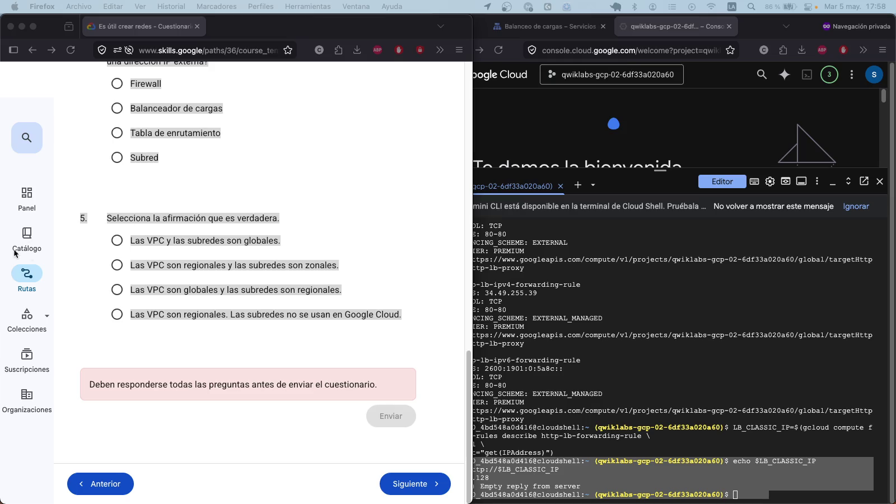
{"action": "scroll", "coordinate": [387, 253], "scroll_direction": "up", "scroll_amount": 15}
{"action": "scroll", "coordinate": [363, 264], "scroll_direction": "down", "scroll_amount": 3}
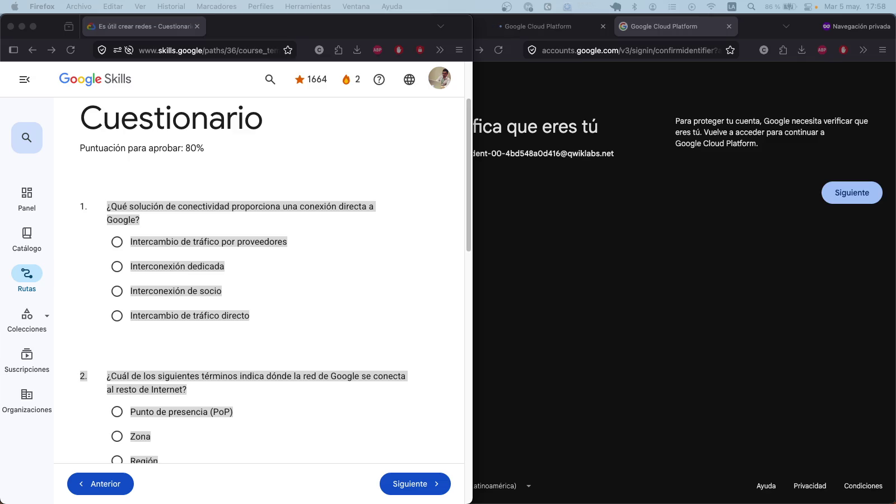
Step: Close both tabs of the second Firefox window showing the Google sign-in page
{"action": "left_click", "coordinate": [721, 279]}
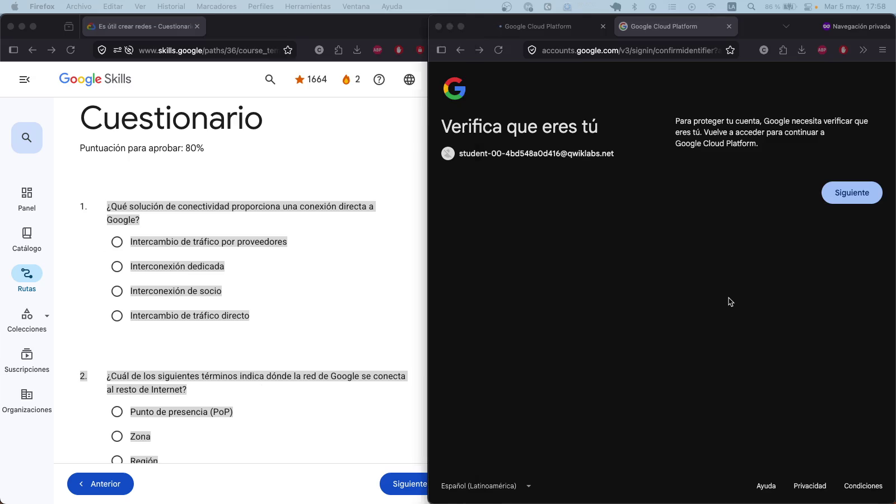
{"action": "left_click", "coordinate": [729, 26]}
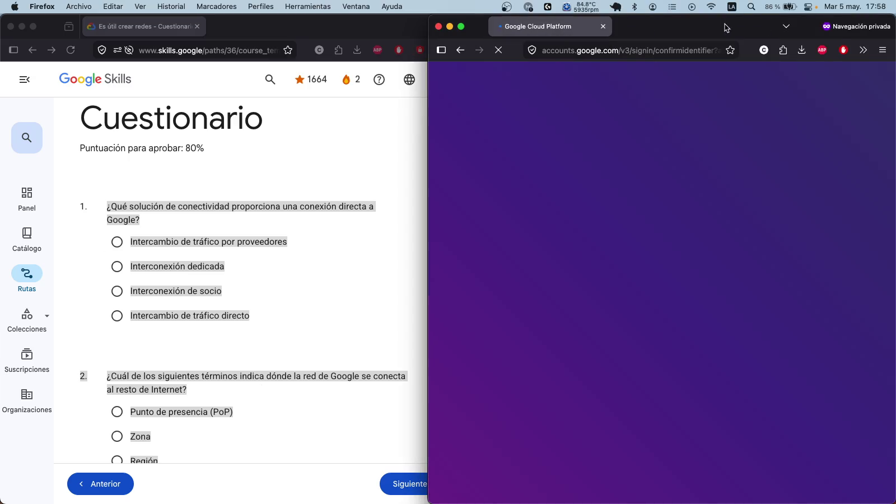
{"action": "left_click", "coordinate": [607, 26]}
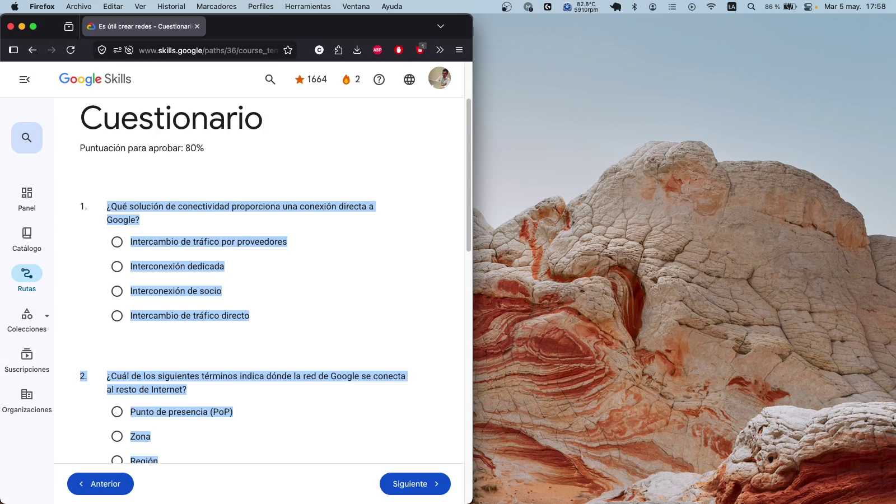
{"action": "key", "text": "super+shift+5"}
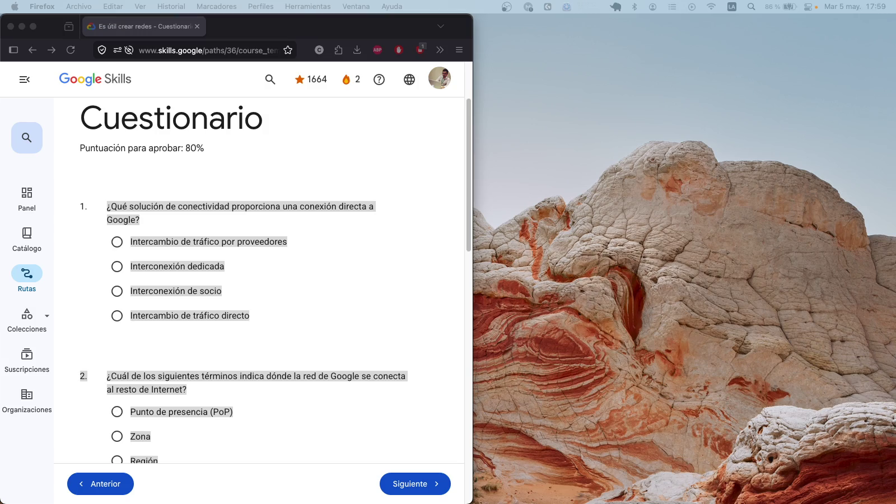
Step: Answer question 1 with Interconexión dedicada and question 2 with Punto de presencia (PoP)
{"action": "left_click", "coordinate": [354, 258]}
{"action": "left_click", "coordinate": [348, 253]}
{"action": "left_click", "coordinate": [212, 270]}
{"action": "scroll", "coordinate": [210, 297], "scroll_direction": "down", "scroll_amount": 3}
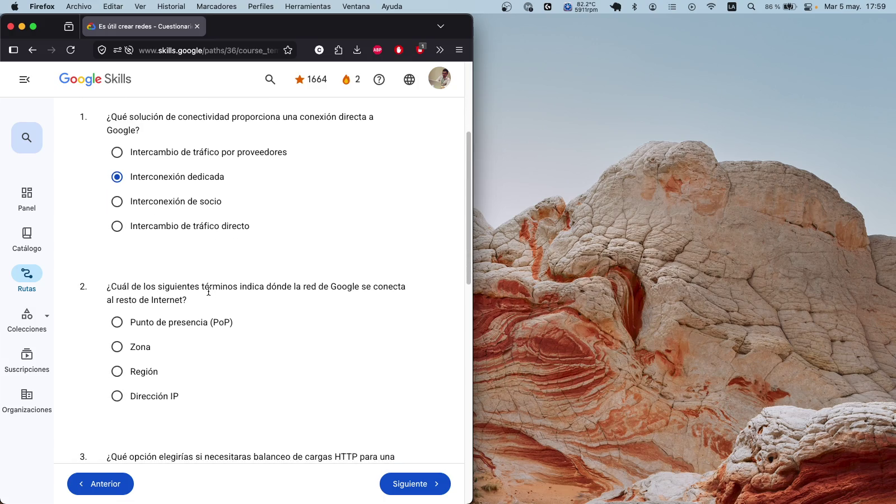
{"action": "left_click", "coordinate": [171, 325]}
Step: Answer question 3 with Balanceo de cargas de la app and question 4 with Tabla de enrutamiento
{"action": "scroll", "coordinate": [208, 293], "scroll_direction": "down", "scroll_amount": 3}
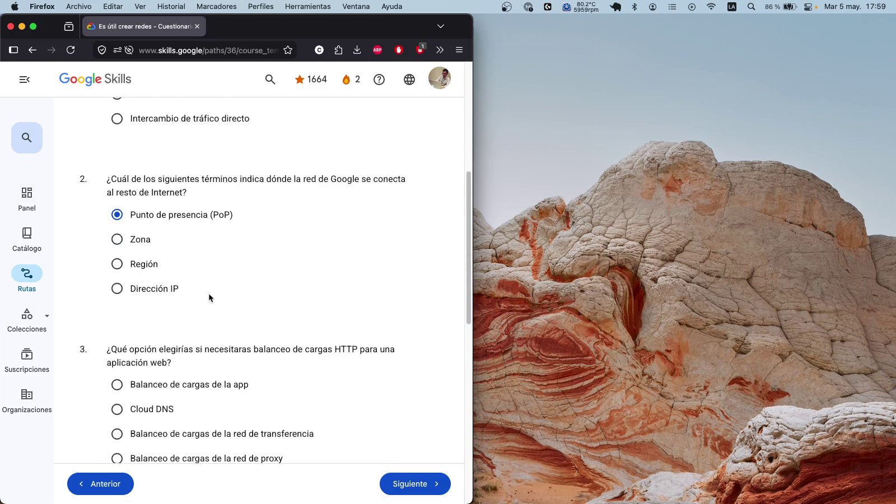
{"action": "scroll", "coordinate": [209, 292], "scroll_direction": "down", "scroll_amount": 3}
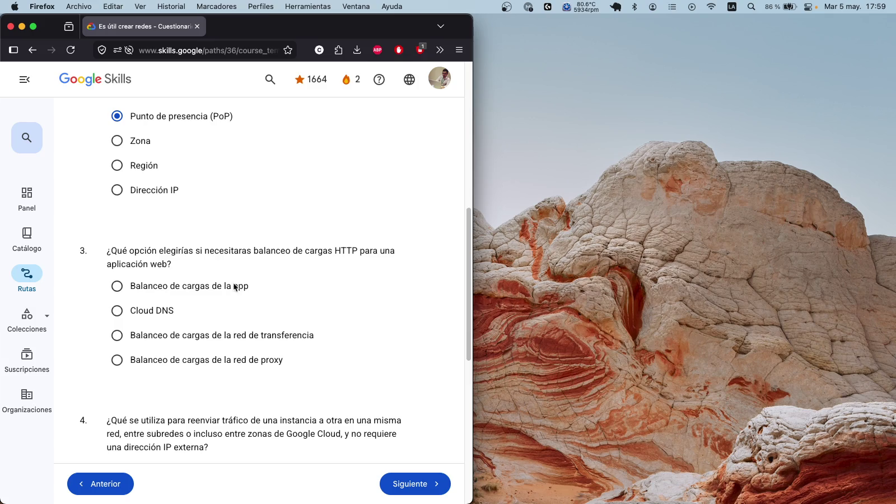
{"action": "left_click", "coordinate": [223, 288]}
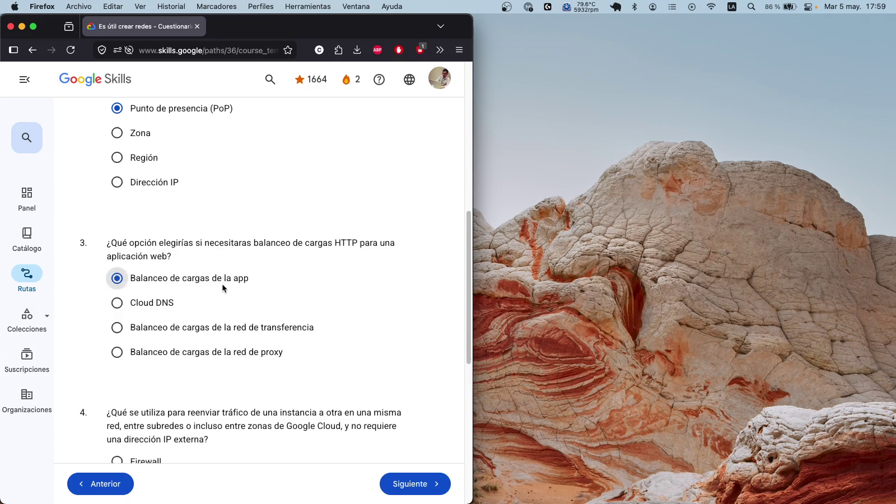
{"action": "scroll", "coordinate": [224, 288], "scroll_direction": "down", "scroll_amount": 5}
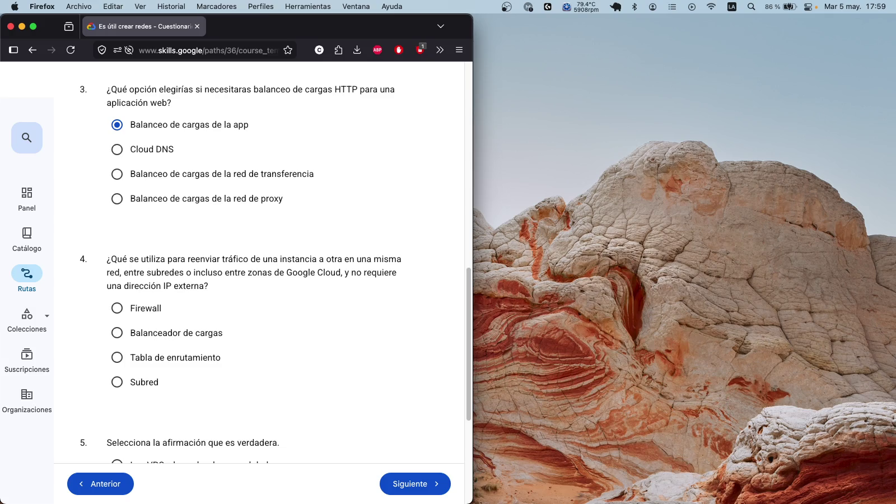
{"action": "left_click", "coordinate": [194, 356]}
{"action": "scroll", "coordinate": [199, 344], "scroll_direction": "down", "scroll_amount": 3}
{"action": "scroll", "coordinate": [203, 340], "scroll_direction": "down", "scroll_amount": 2}
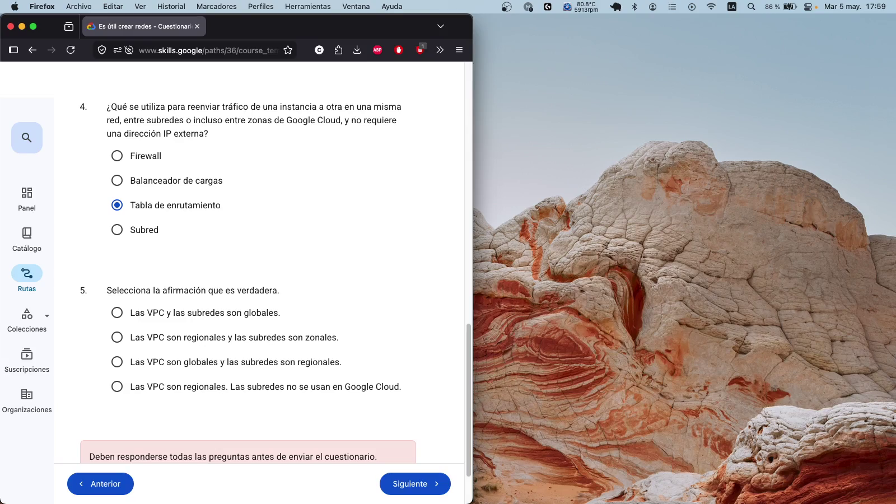